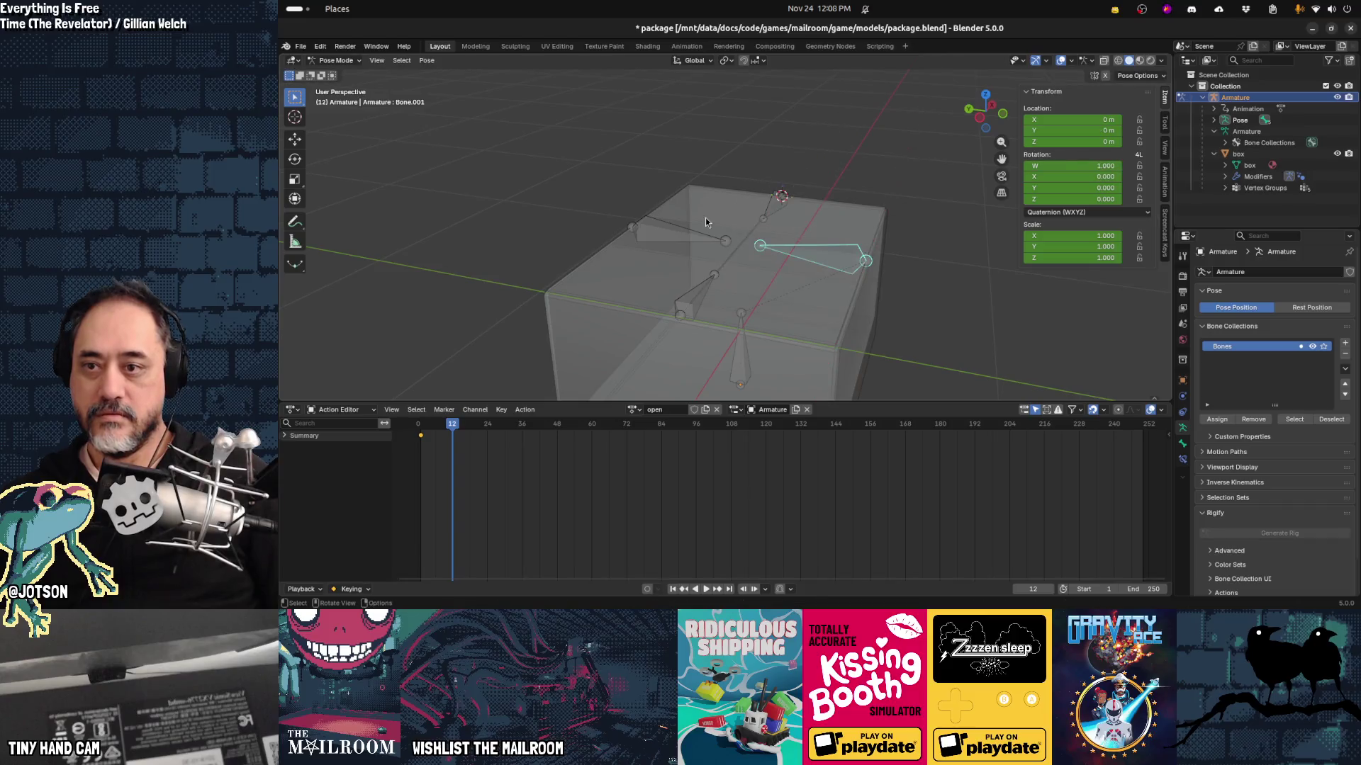
# Step: Test-rotate the selected flap bone about X and then Y, cancelling each time
pyautogui.press('r')
pyautogui.press('x')
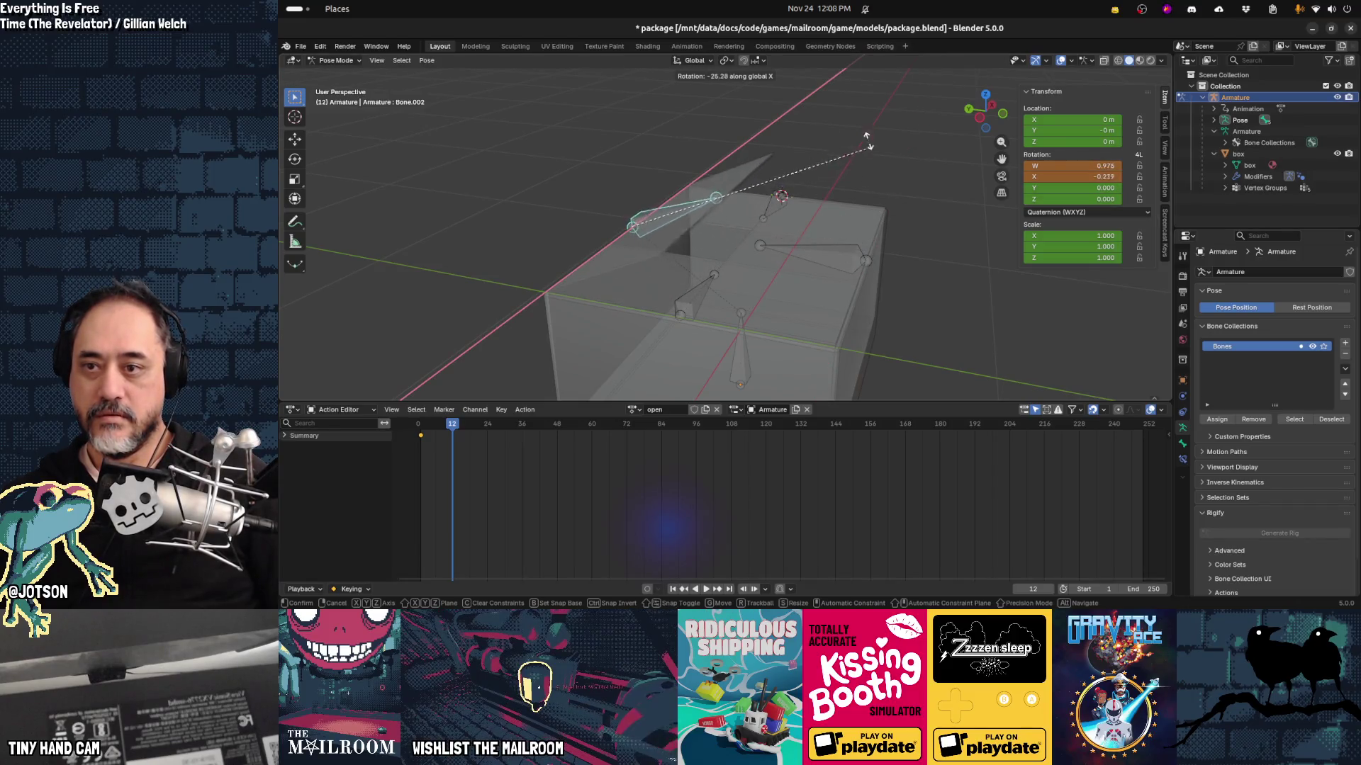
pyautogui.press('Escape')
pyautogui.press('r')
pyautogui.press('y')
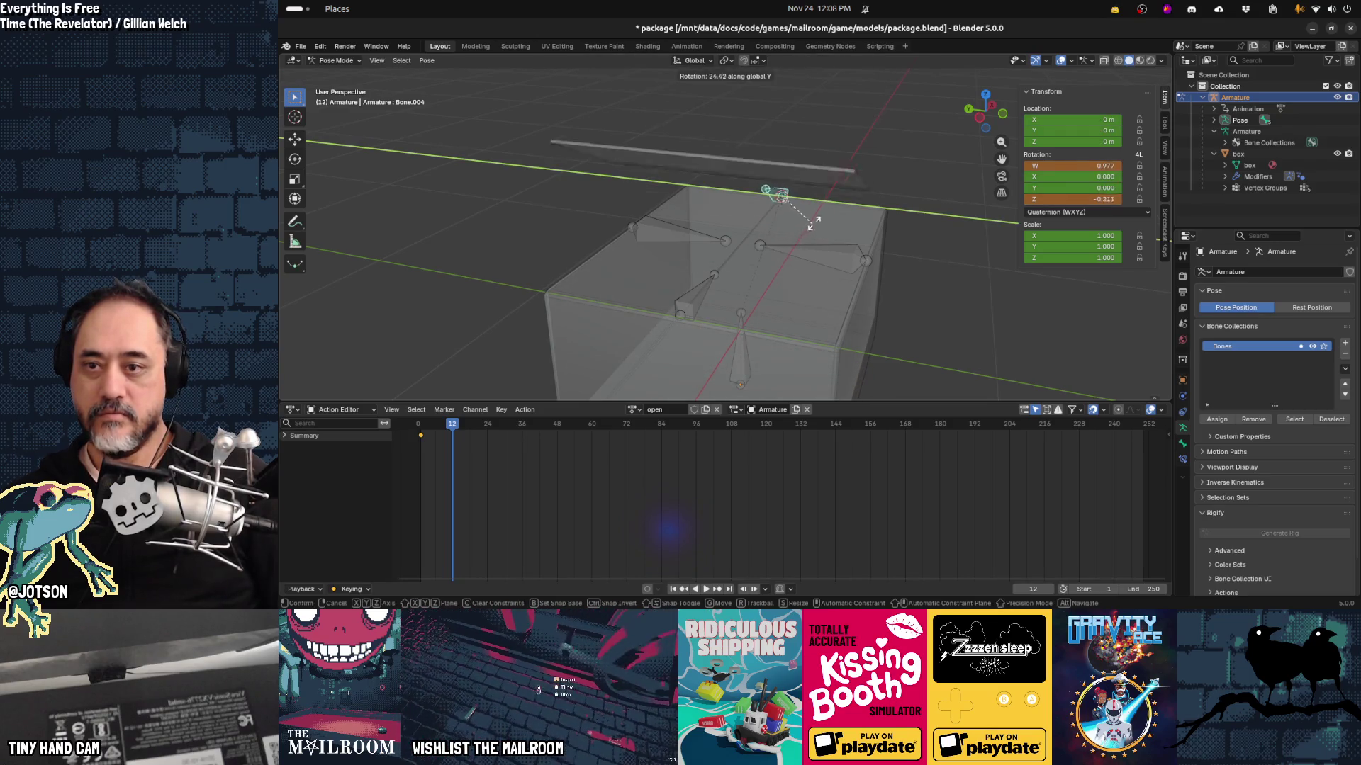
pyautogui.press('Escape')
# Step: Test-rotate the Bone.003 flap about Y, cancel it, and clear the bone selection
pyautogui.click(710, 288)
pyautogui.press('r')
pyautogui.press('y')
pyautogui.press('Escape')
pyautogui.moveTo(873, 203)
pyautogui.mouseDown()
pyautogui.moveTo(886, 274)
pyautogui.moveTo(798, 283)
pyautogui.mouseUp()
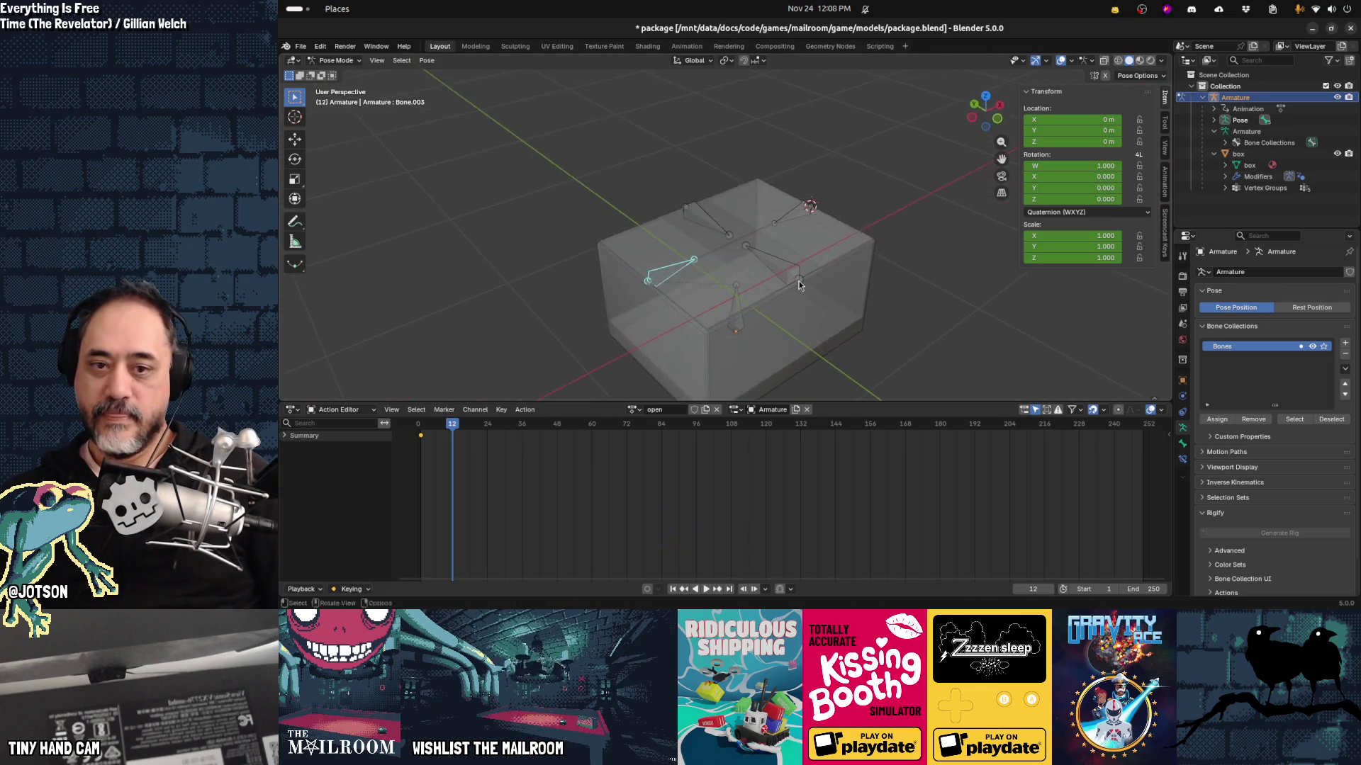
pyautogui.click(694, 320)
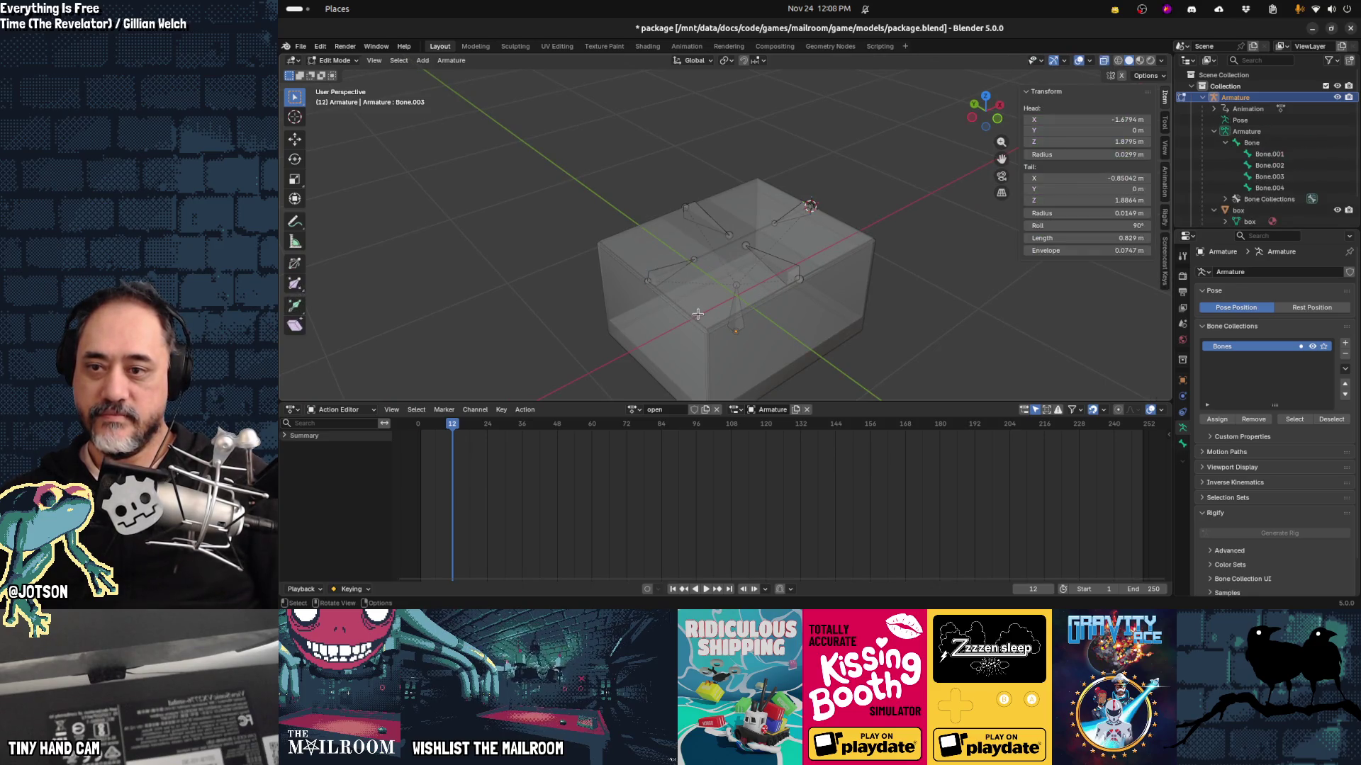
# Step: In the box's Edit Mode, assign the whole left top flap to the Bone.003 vertex group
pyautogui.hotkey('ctrl', 'Tab')
pyautogui.click(697, 326)
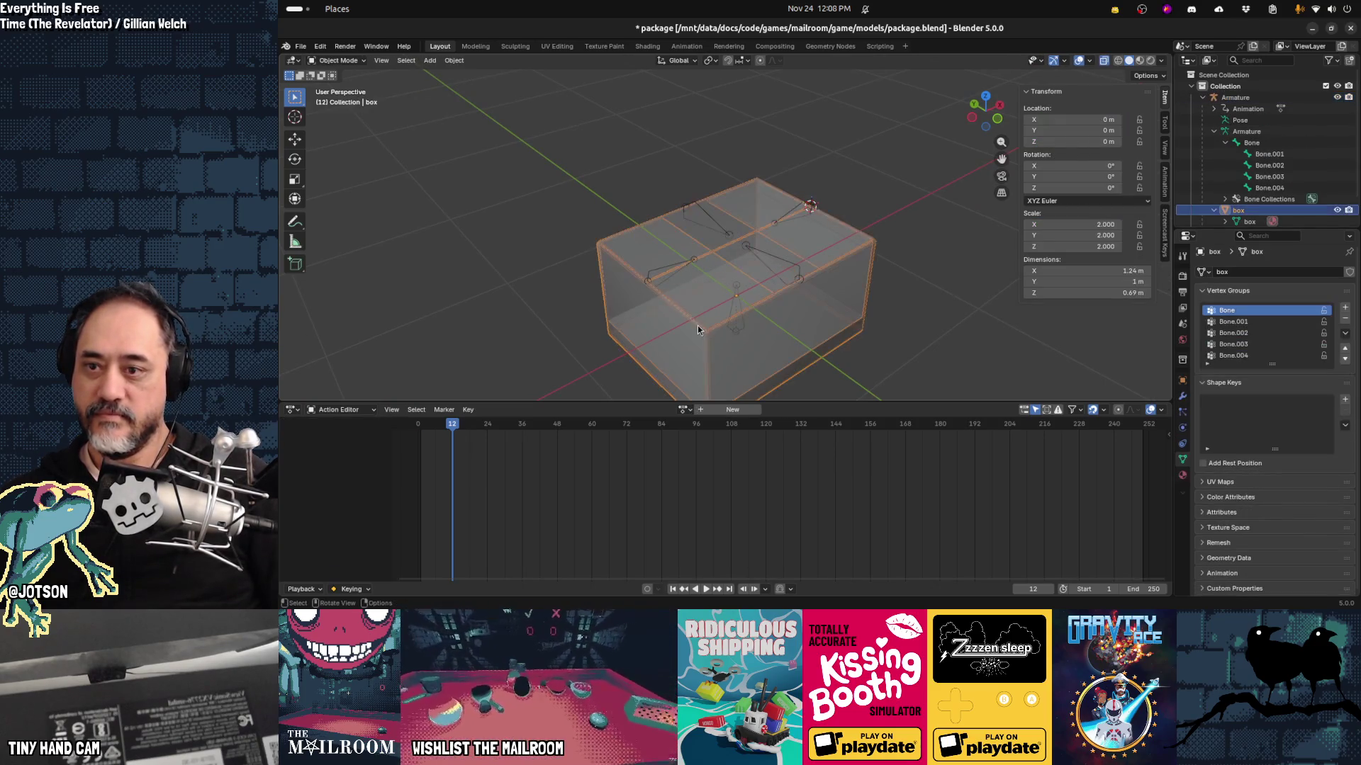
pyautogui.press('Tab')
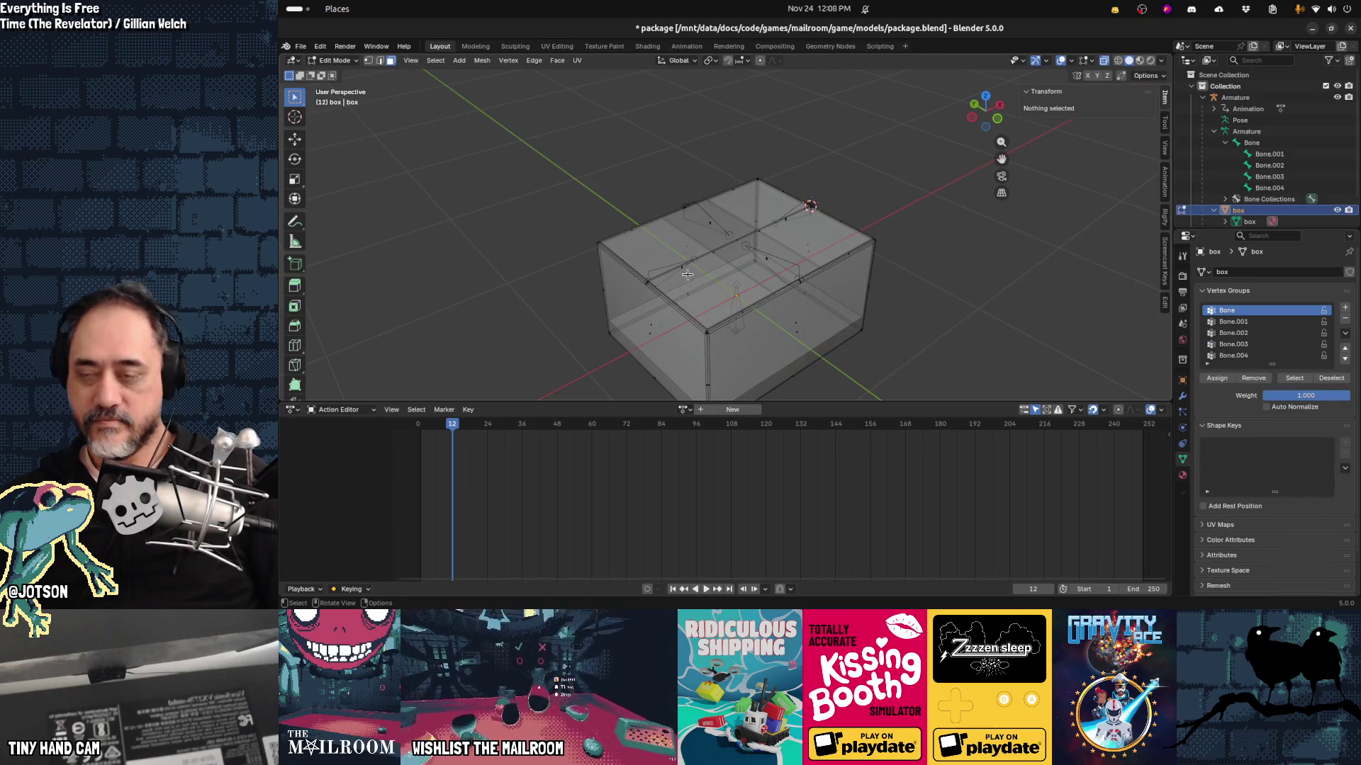
pyautogui.click(1269, 343)
pyautogui.click(1292, 378)
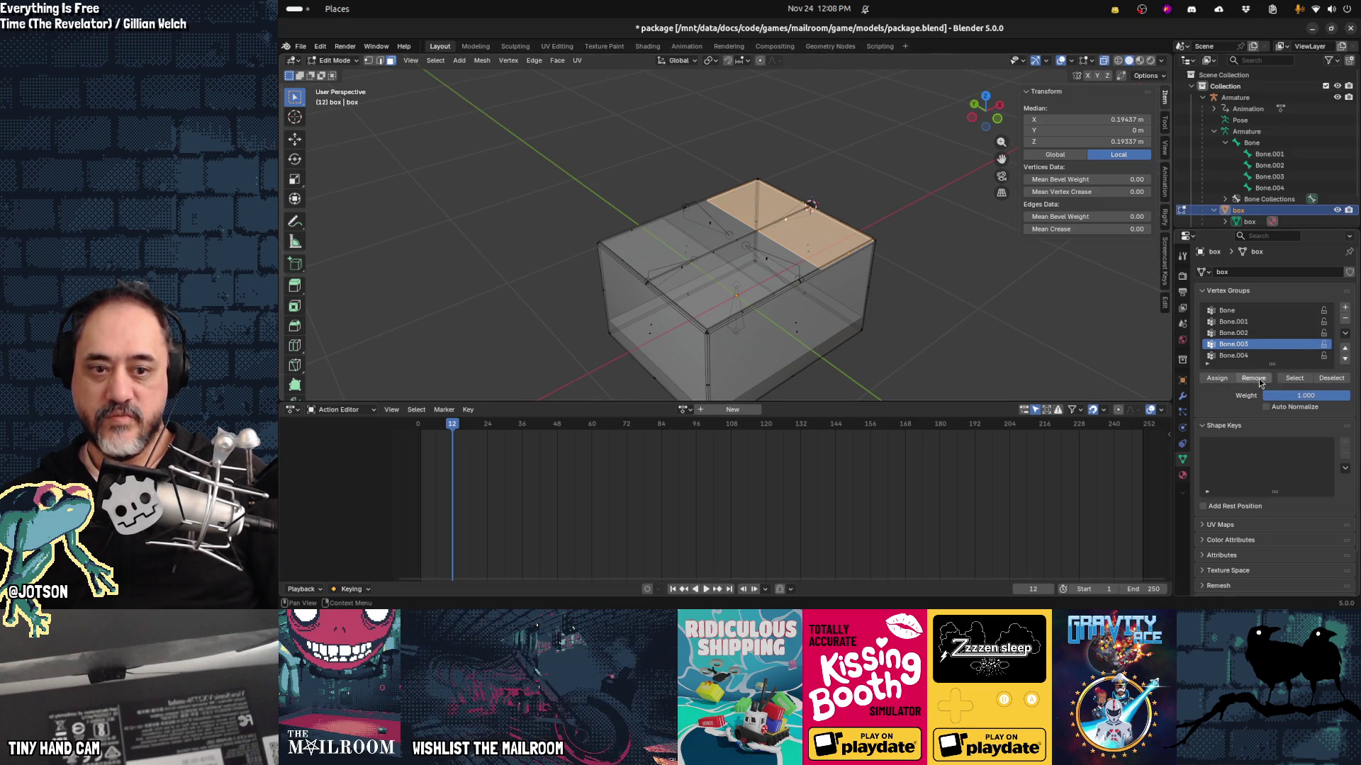
pyautogui.click(878, 288)
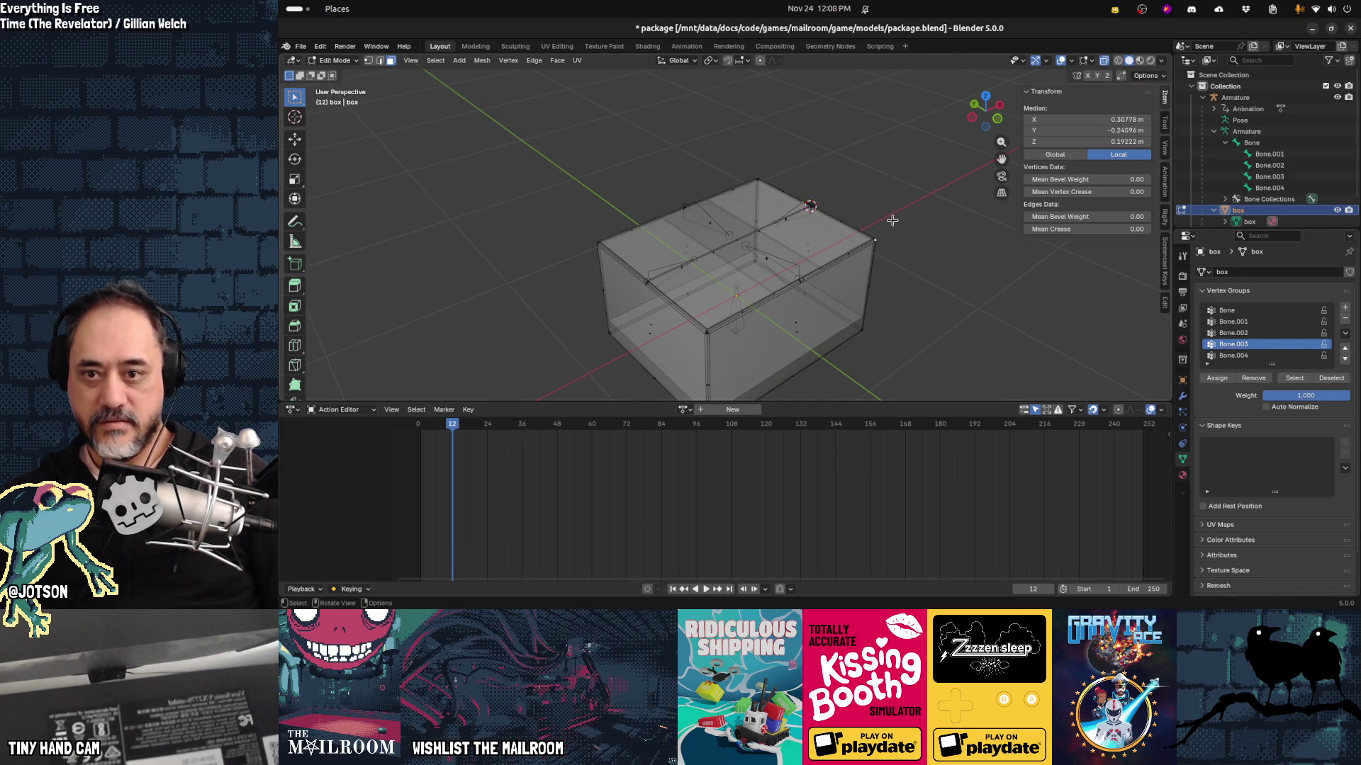
pyautogui.click(595, 144)
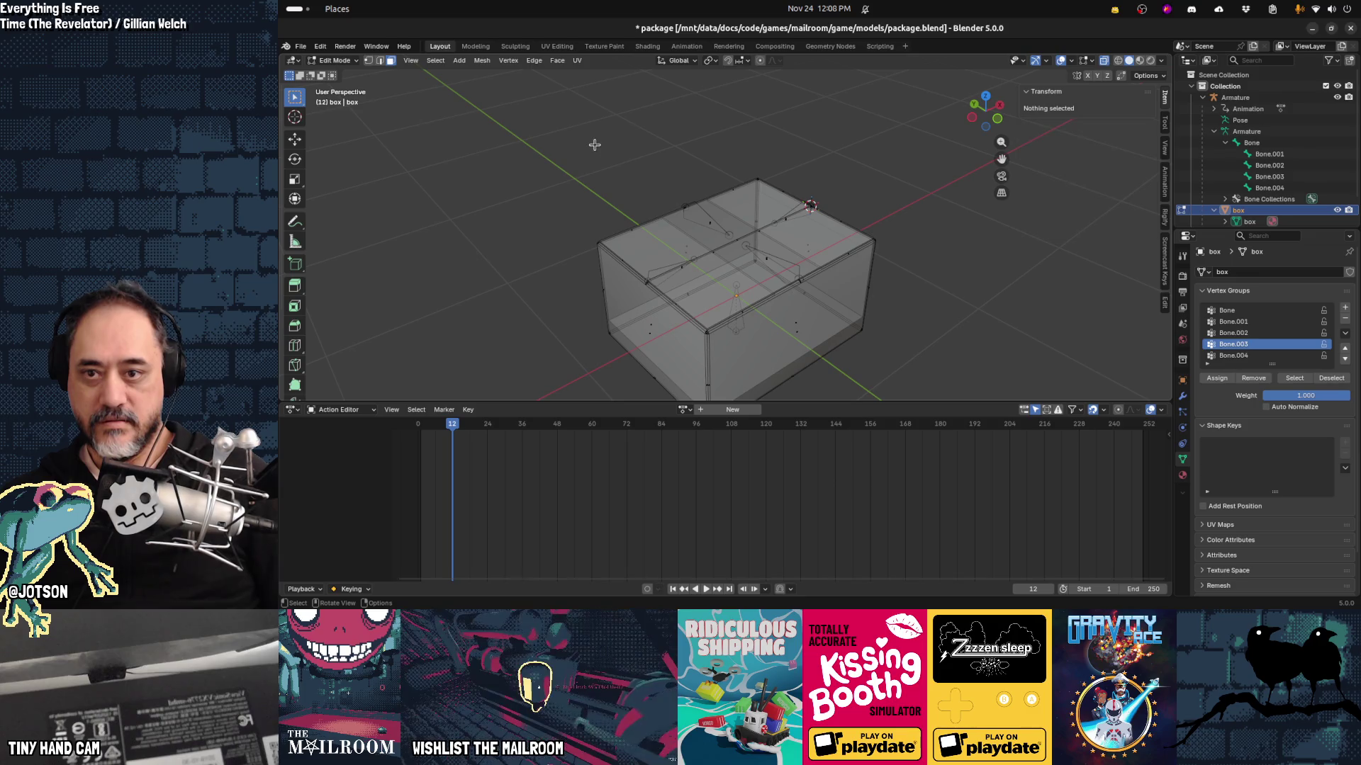
pyautogui.click(683, 267)
pyautogui.hotkey('ctrl', 'l')
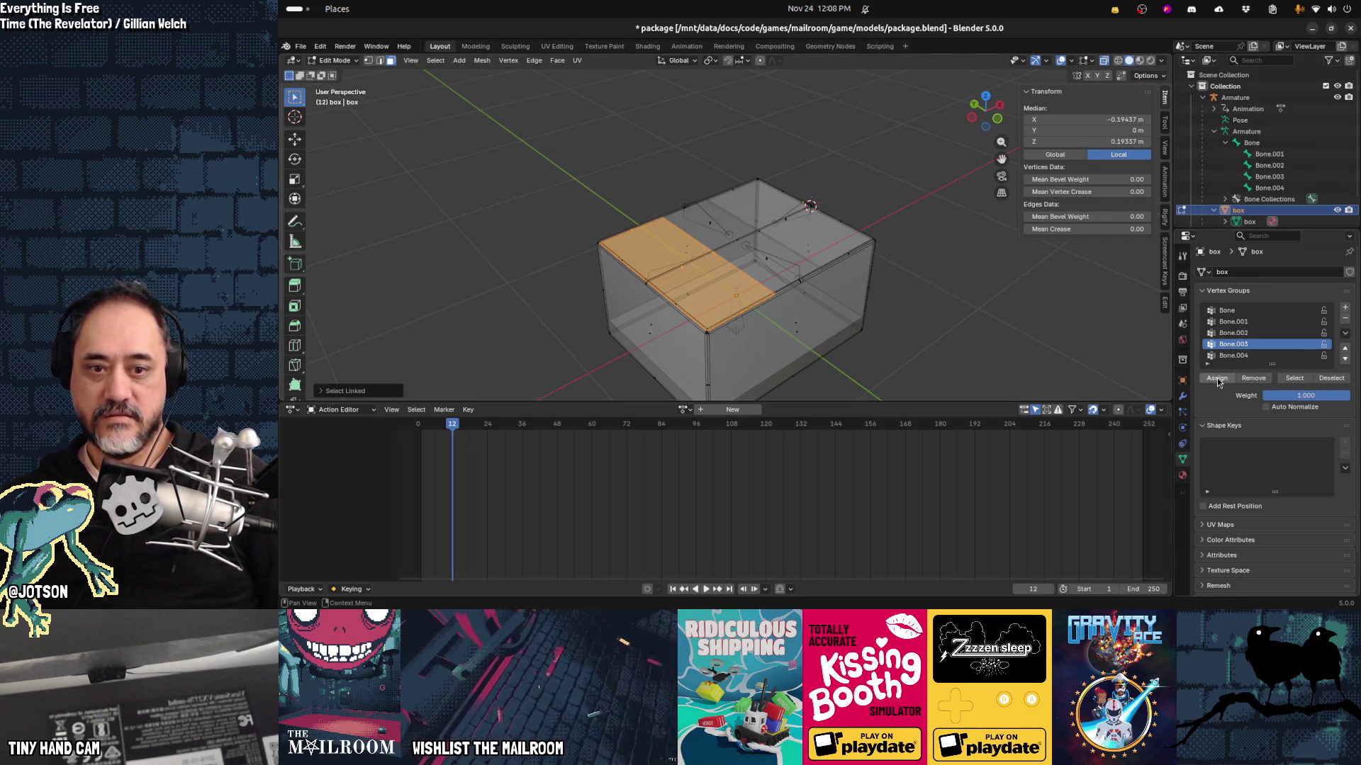
pyautogui.click(1217, 379)
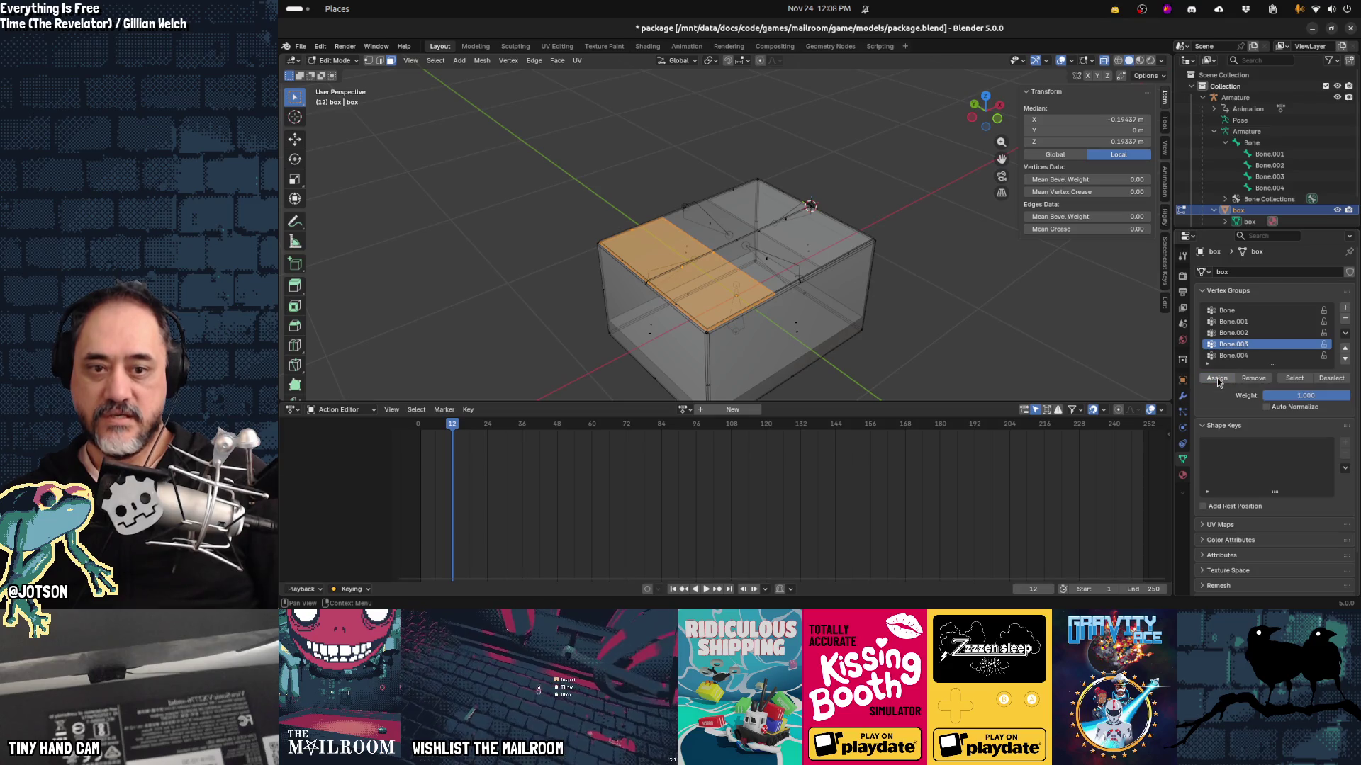
pyautogui.click(1331, 379)
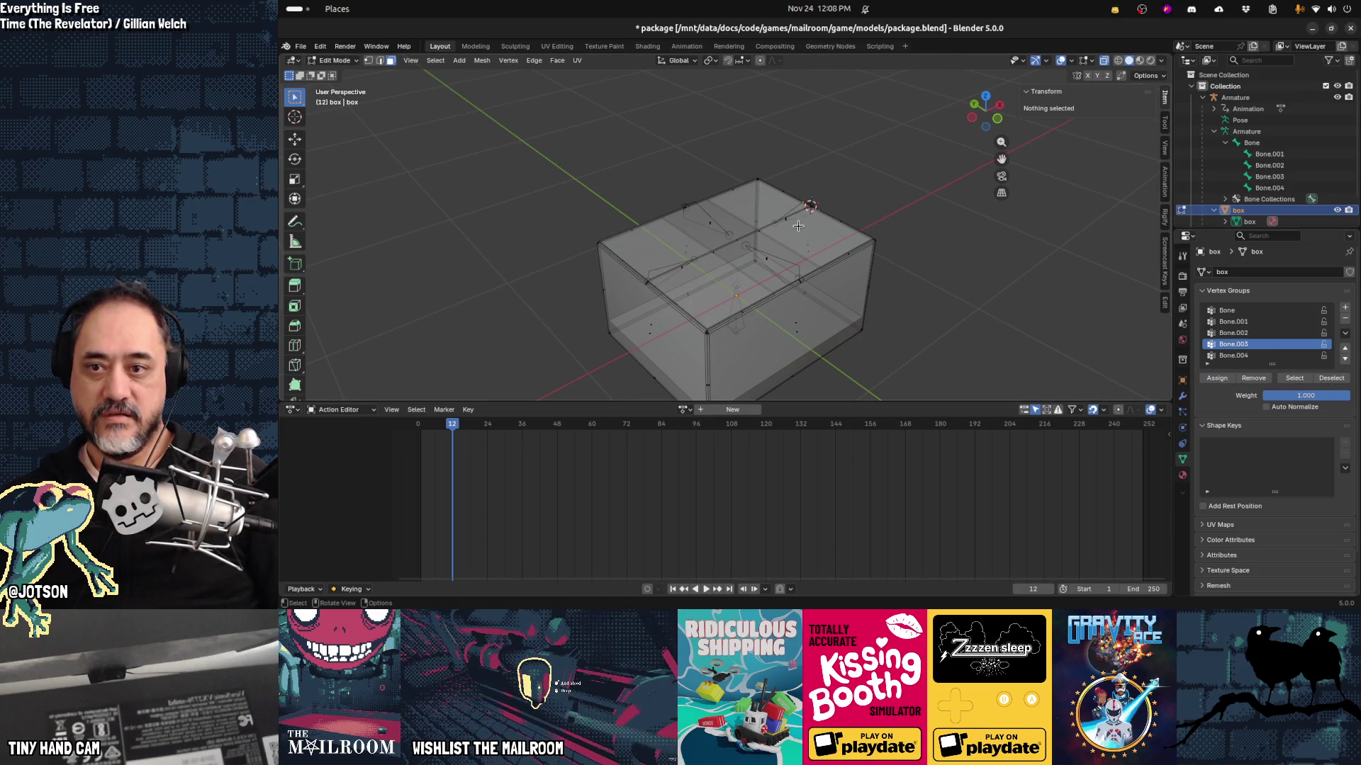
# Step: Assign the back-right top flap faces to Bone.004 and return to Object Mode
pyautogui.click(1239, 356)
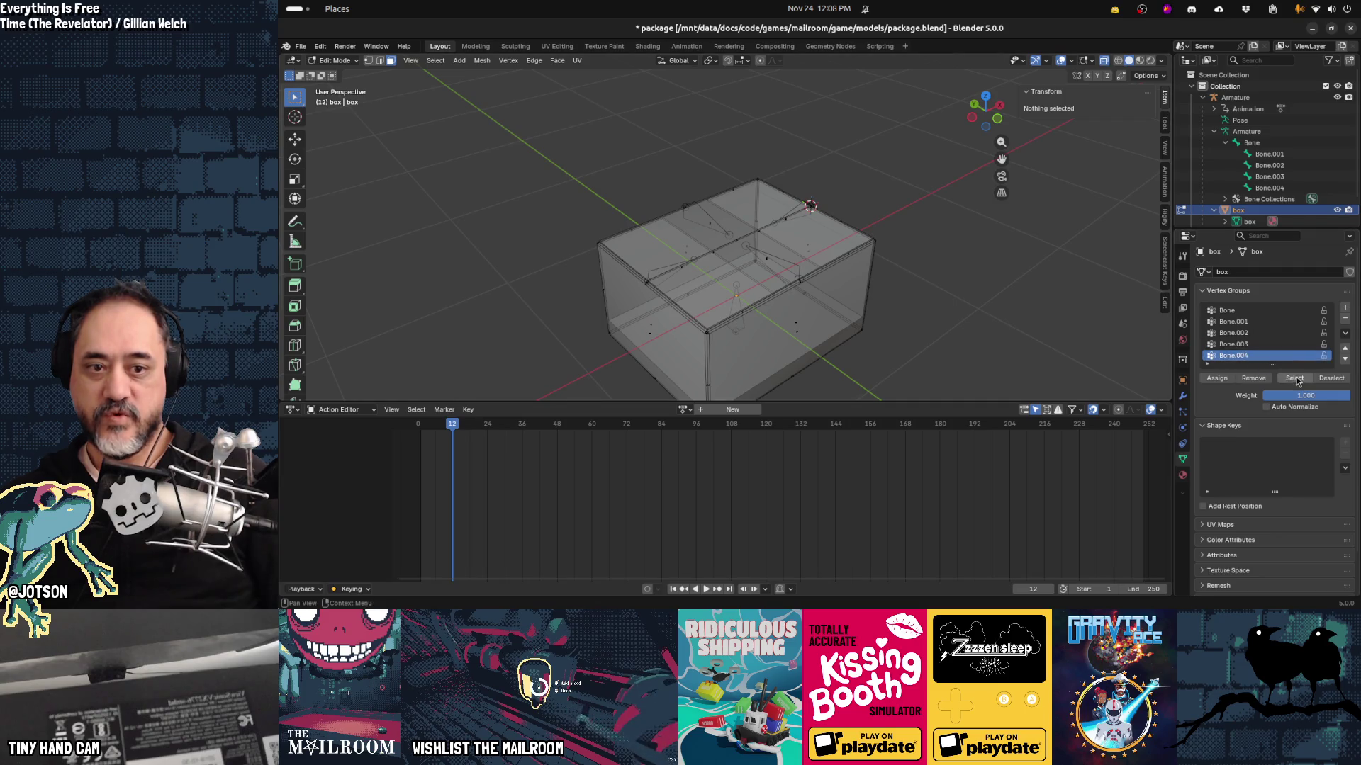
pyautogui.click(1296, 378)
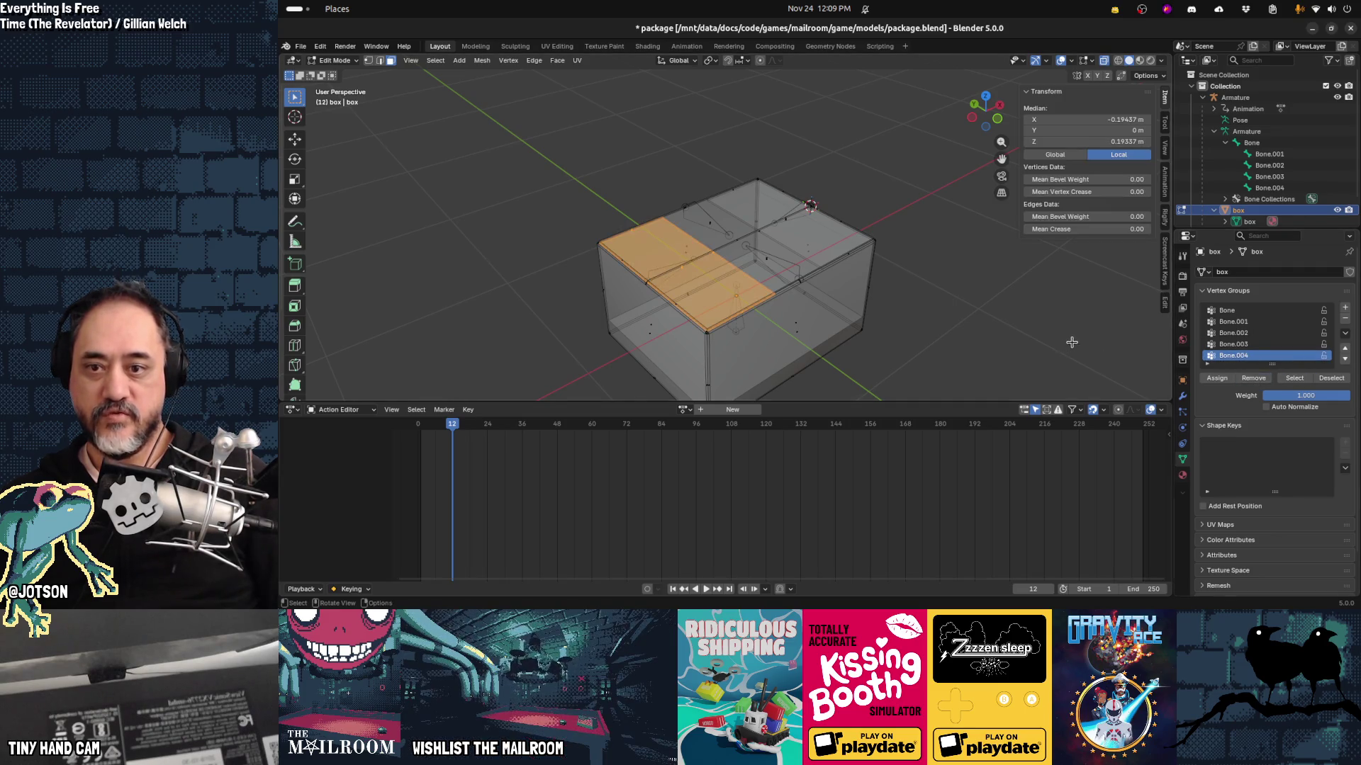
pyautogui.click(1095, 344)
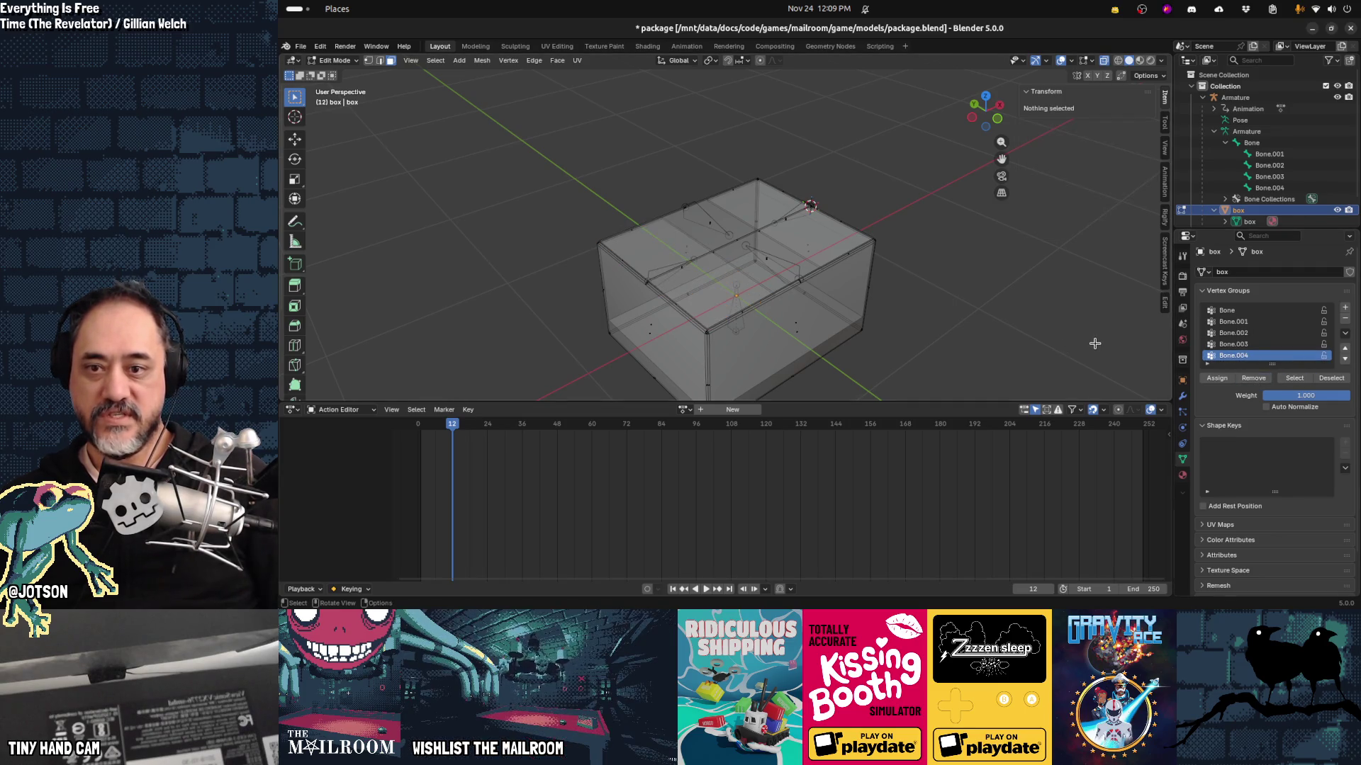
pyautogui.click(786, 224)
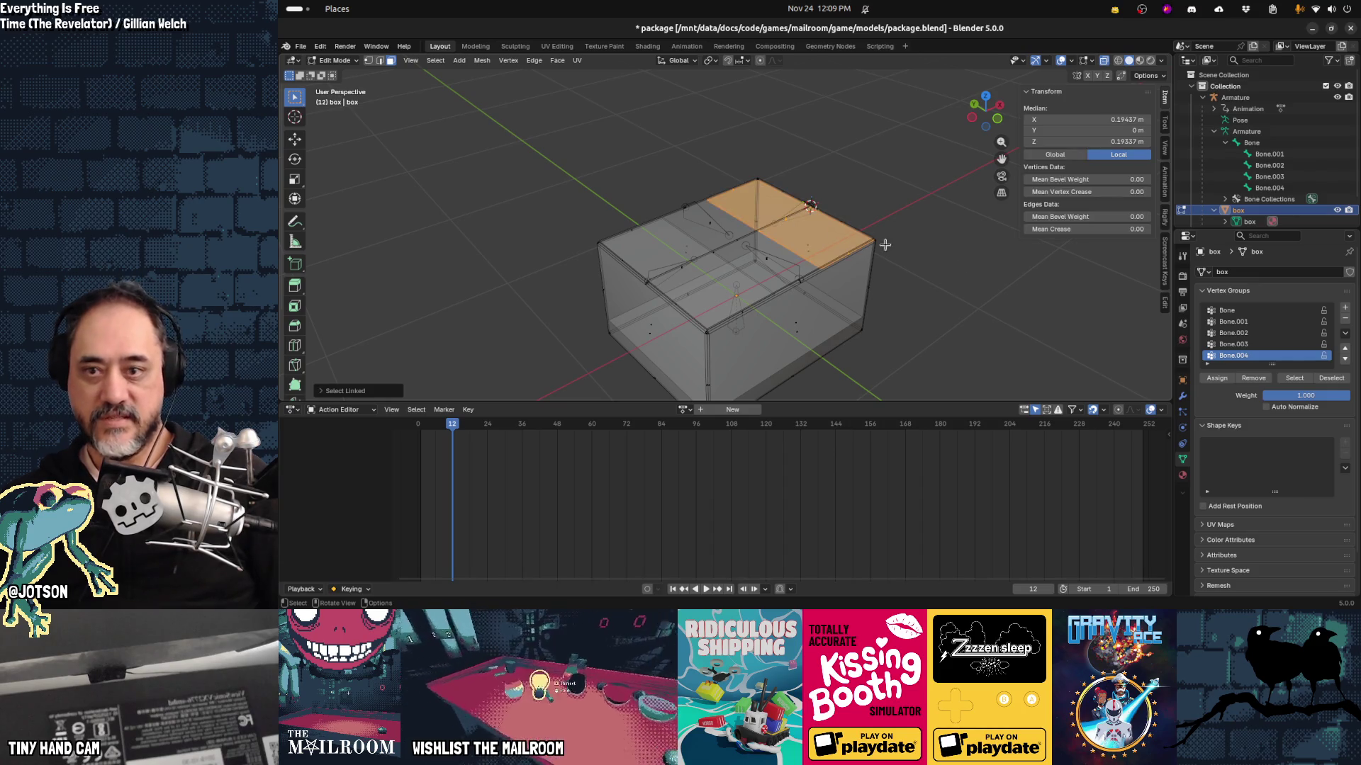
pyautogui.click(1217, 378)
pyautogui.press('Tab')
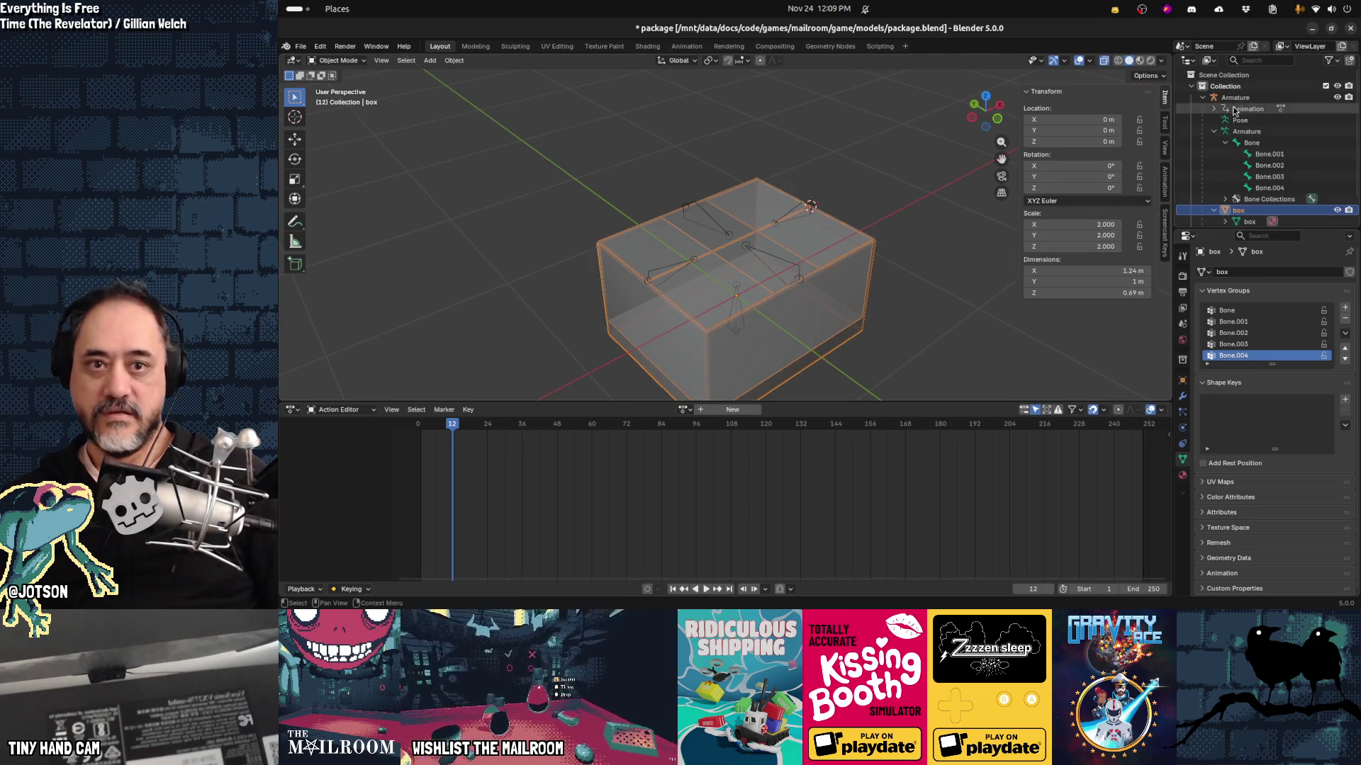
# Step: Put the Armature in Pose Mode and test-rotate Bone.004 about Y, then cancel
pyautogui.click(1235, 98)
pyautogui.hotkey('ctrl', 'Tab')
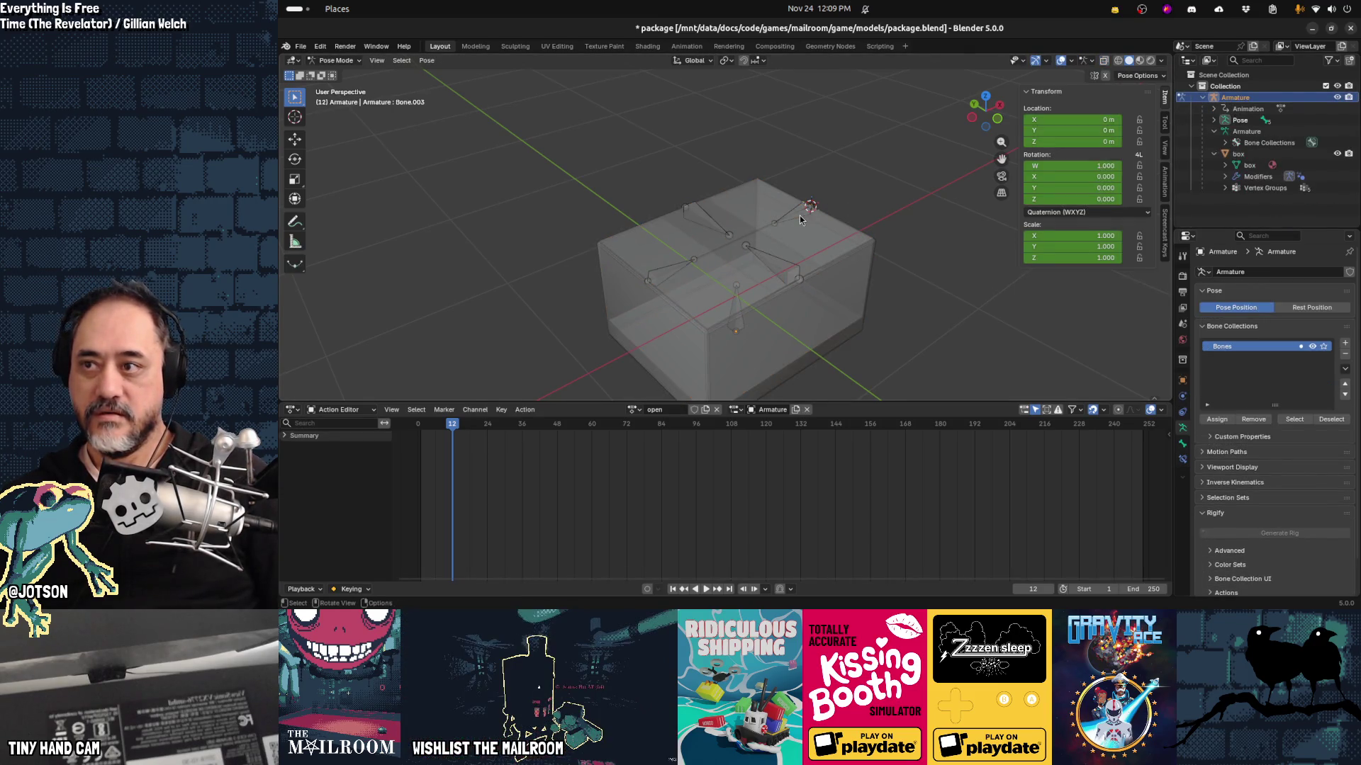
pyautogui.press('r')
pyautogui.press('y')
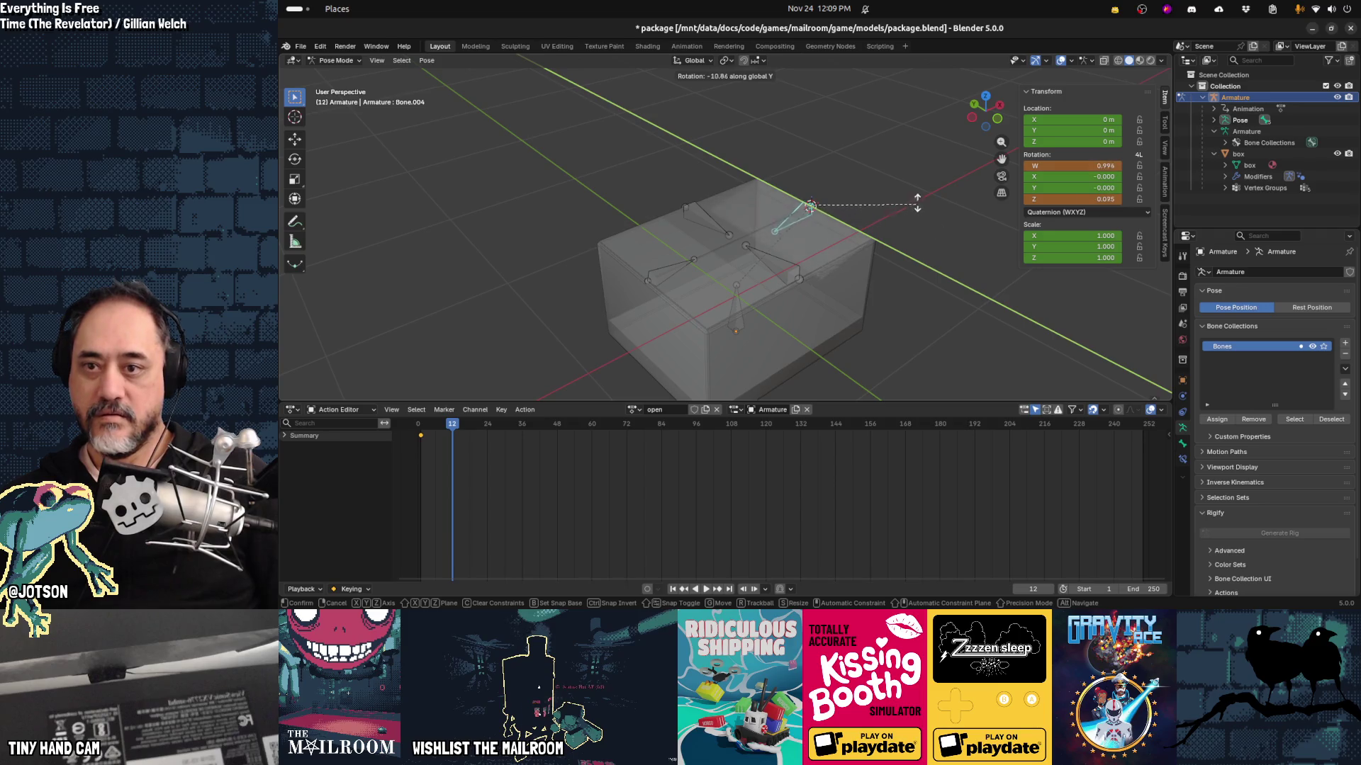
pyautogui.press('Escape')
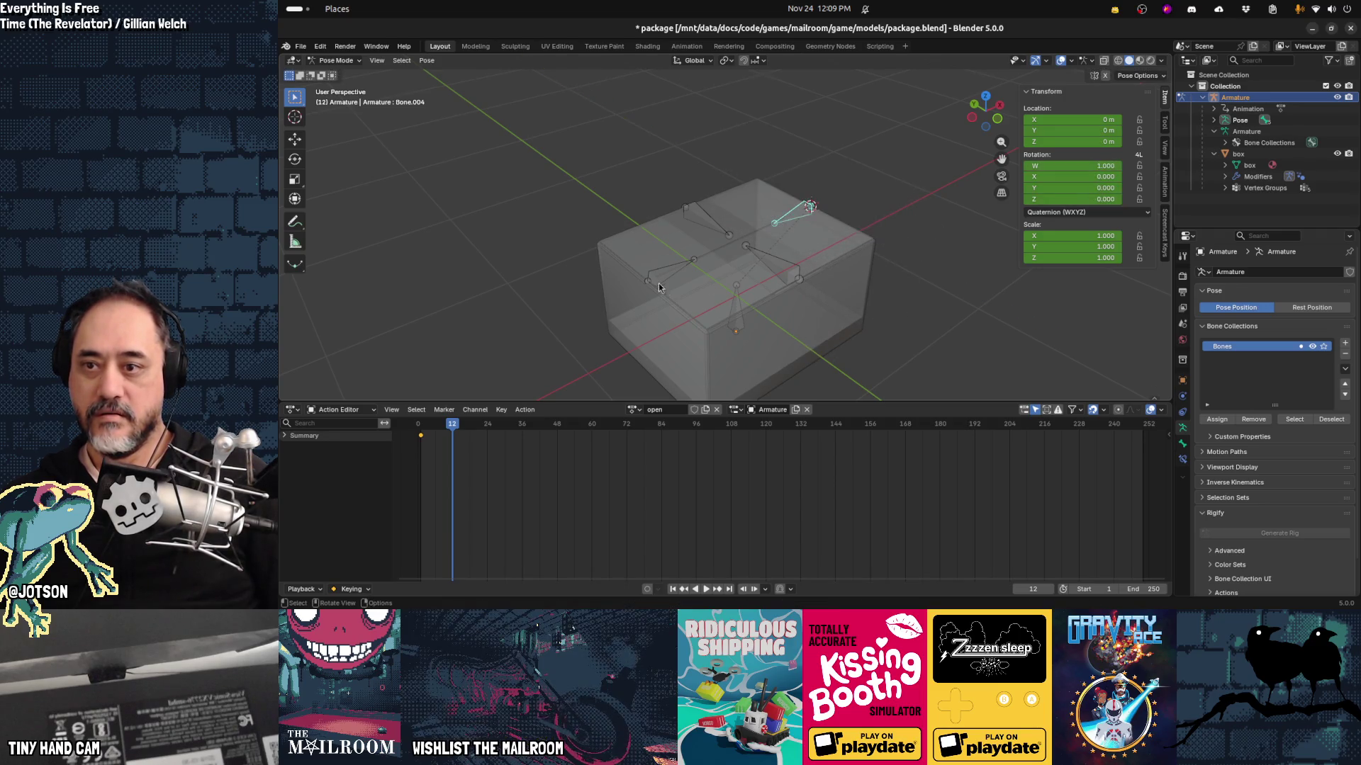
# Step: Test-rotate Bone.003 about Y, cancel it, and switch the armature to Edit Mode
pyautogui.click(664, 278)
pyautogui.press('r')
pyautogui.press('y')
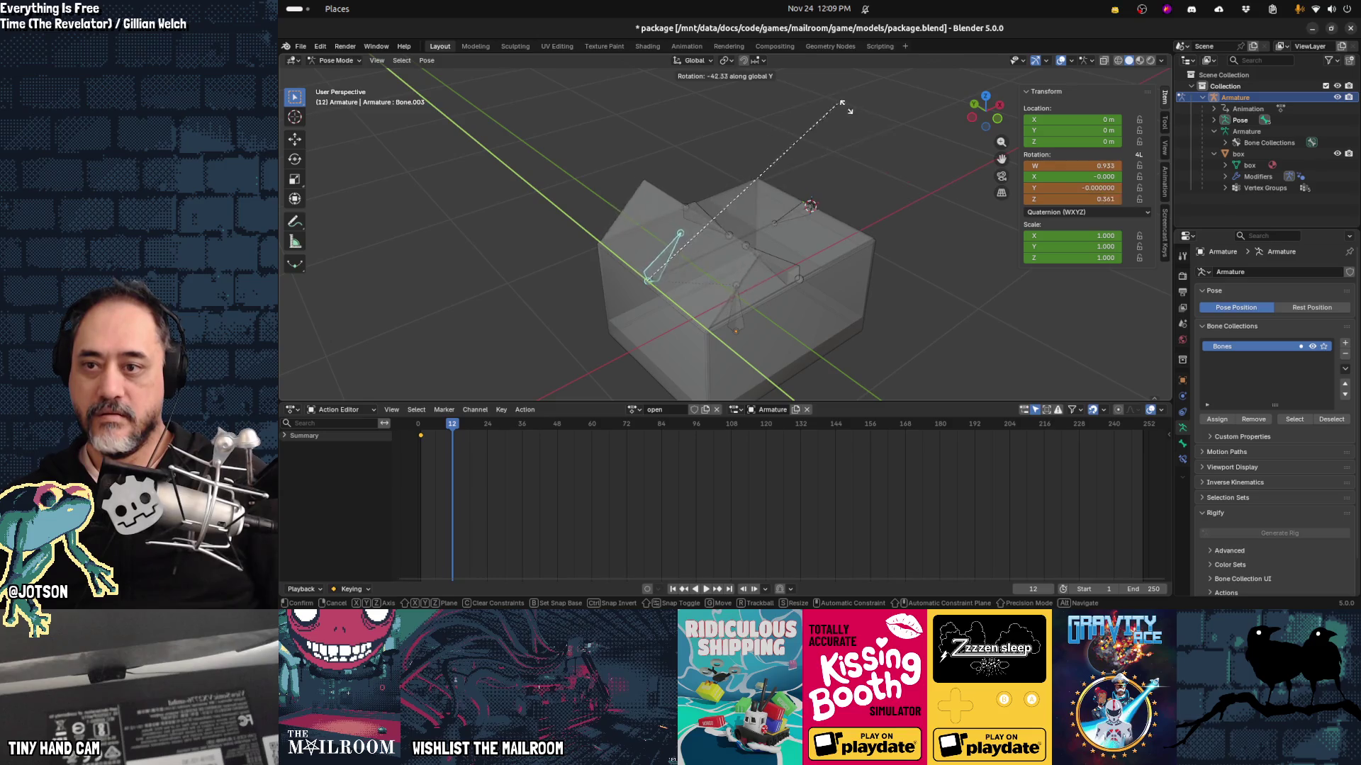
pyautogui.press('Escape')
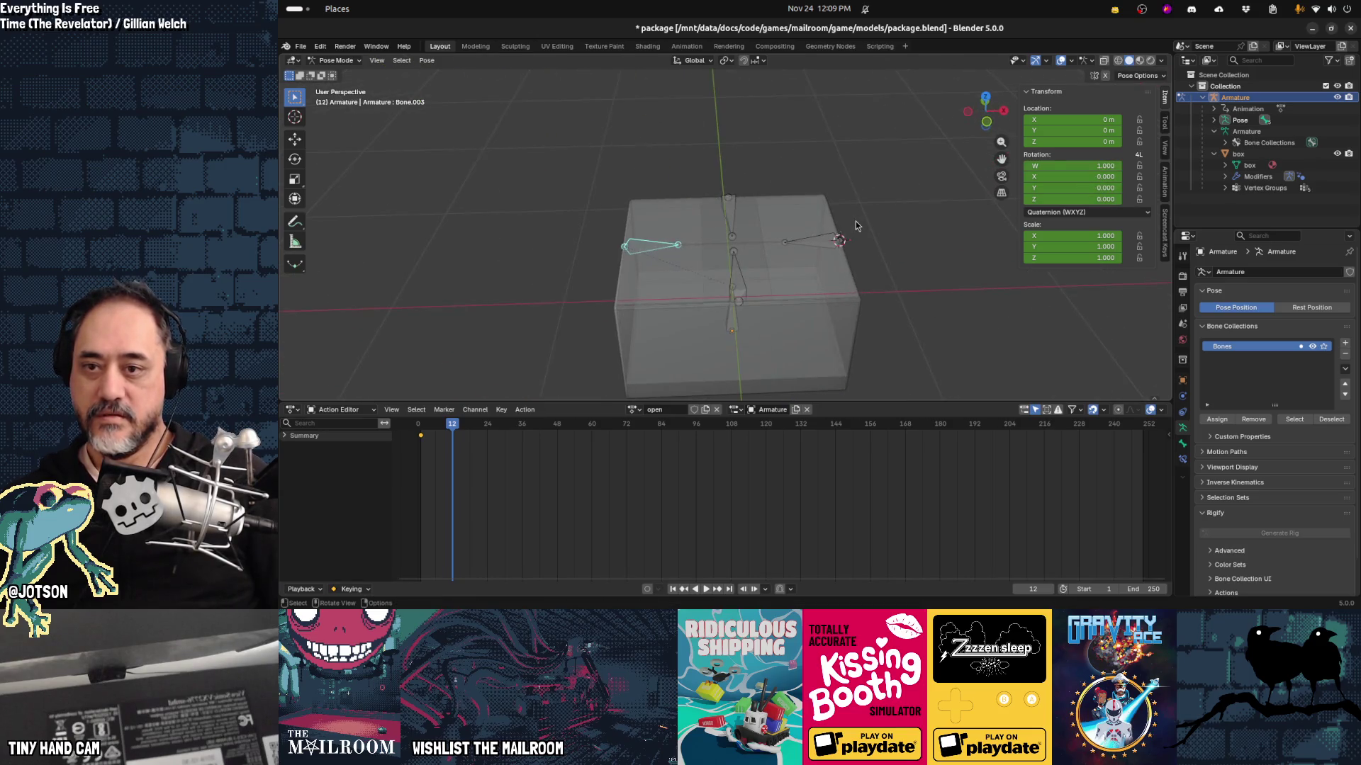
pyautogui.moveTo(856, 226); pyautogui.dragTo(878, 238)
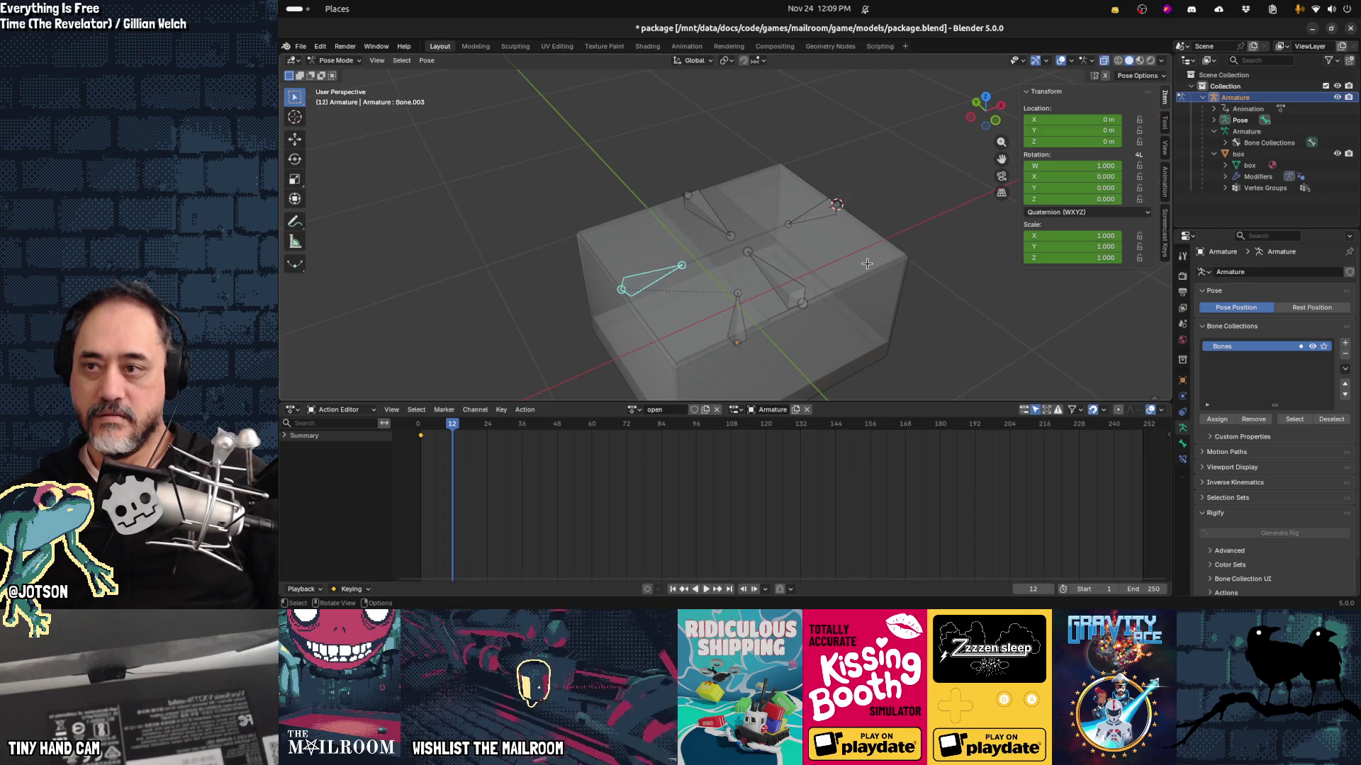
pyautogui.press('Tab')
pyautogui.scroll(-1, 875, 291)
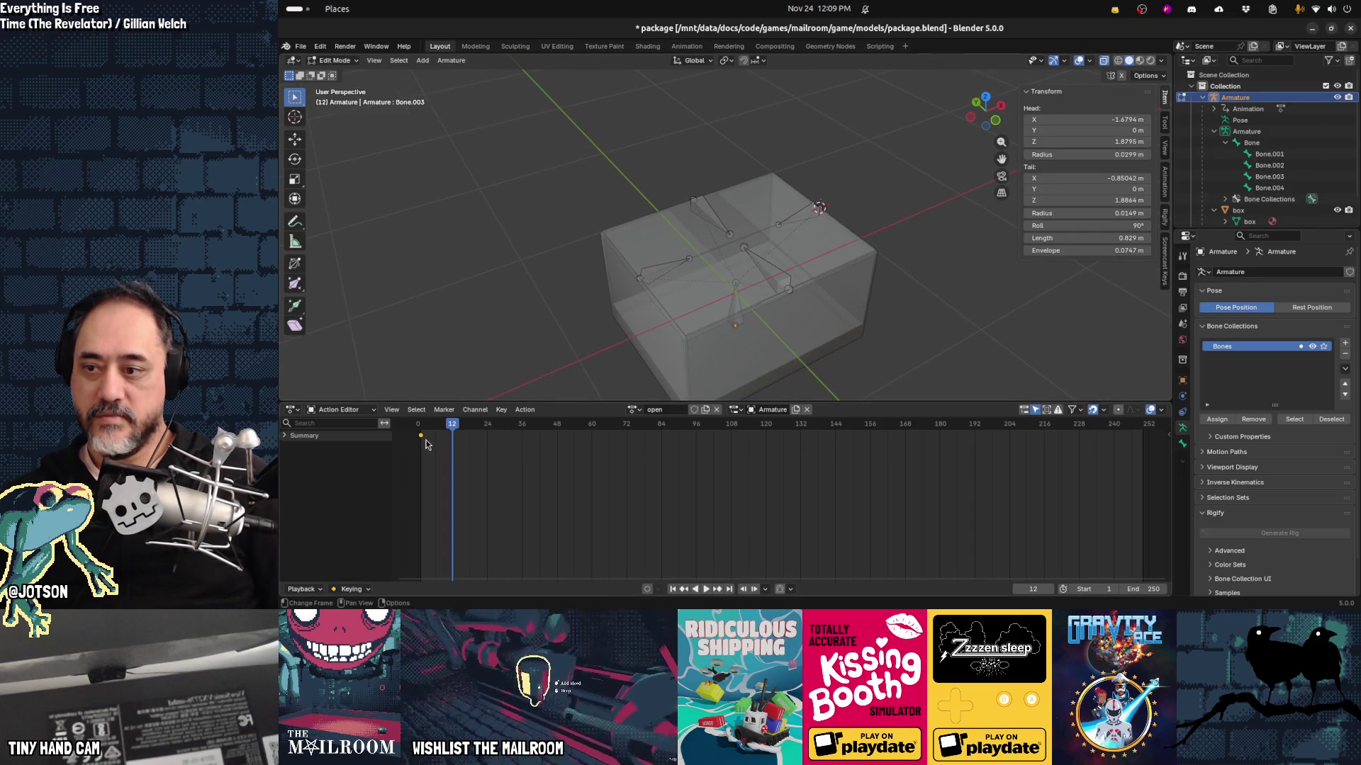
# Step: In Pose Mode, keyframe every bone's closed rest pose at frame 1 of the open action
pyautogui.hotkey('ctrl', 'Tab')
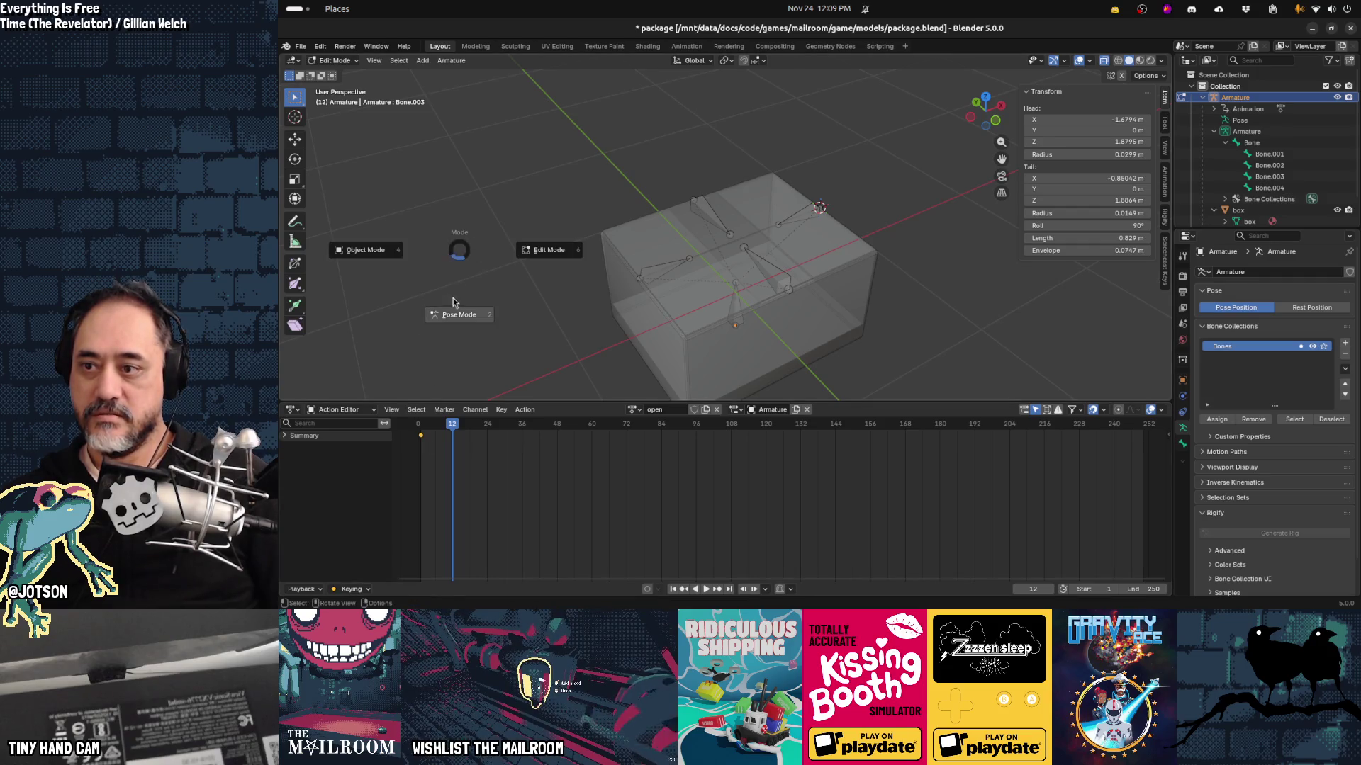
pyautogui.click(458, 314)
pyautogui.moveTo(454, 429); pyautogui.dragTo(435, 430)
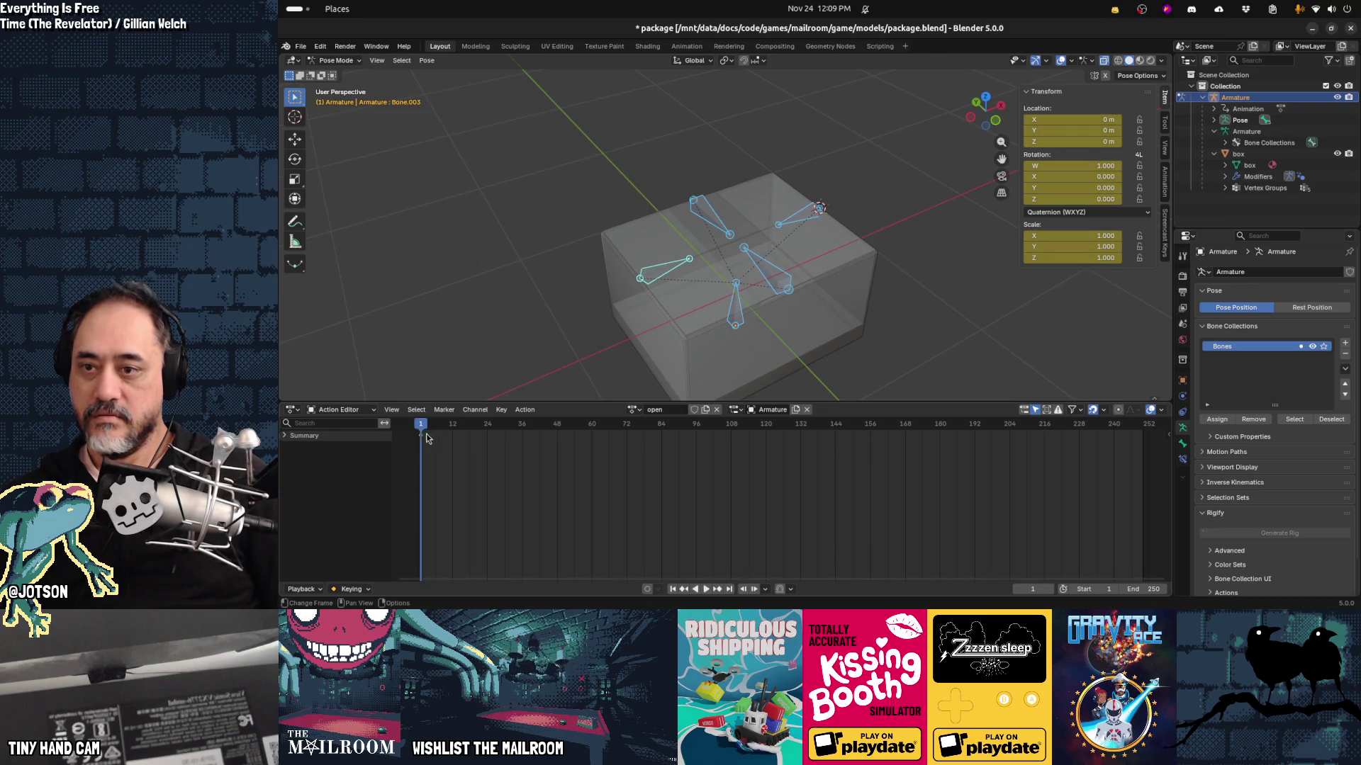
pyautogui.press('i')
pyautogui.click(703, 469)
pyautogui.moveTo(449, 425); pyautogui.dragTo(440, 431)
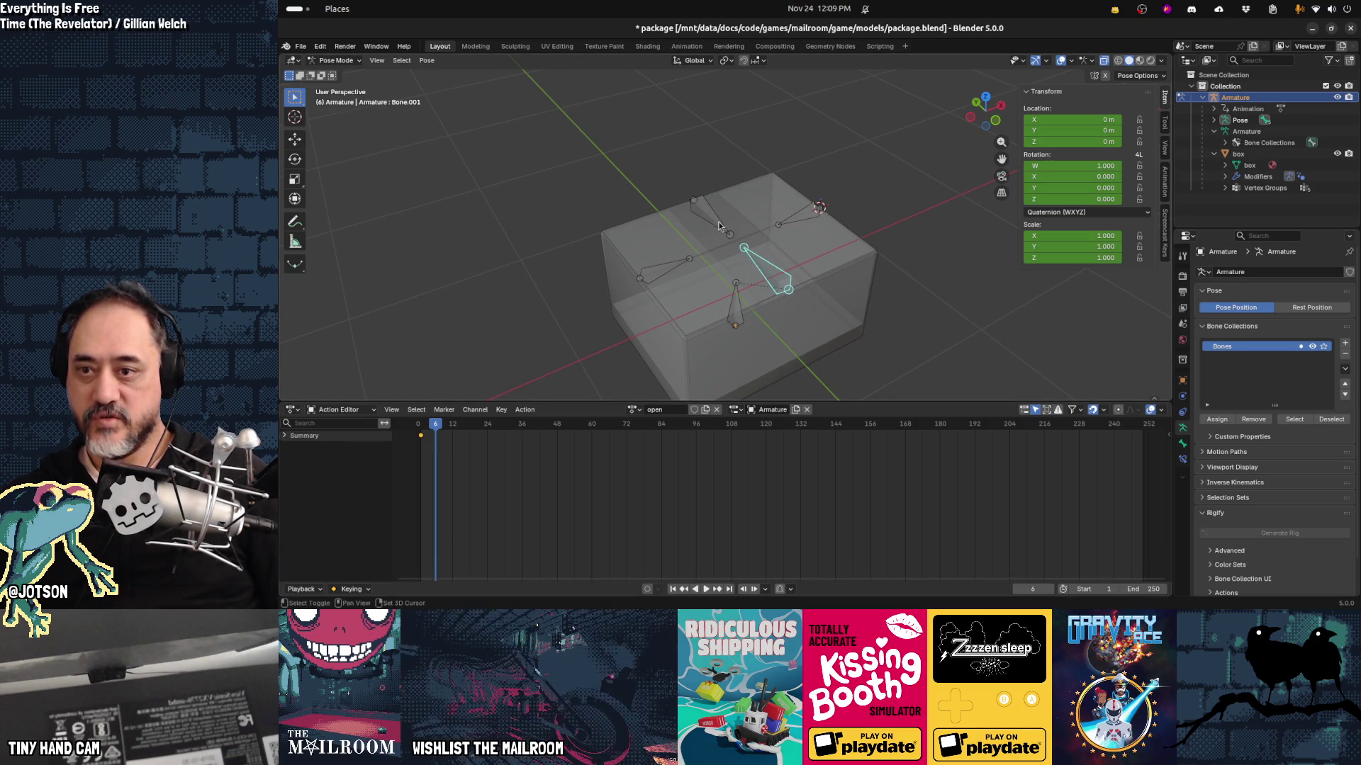
# Step: Rotate the Bone.001 flap open about X and keyframe it at frame 6
pyautogui.moveTo(771, 256); pyautogui.dragTo(766, 256)
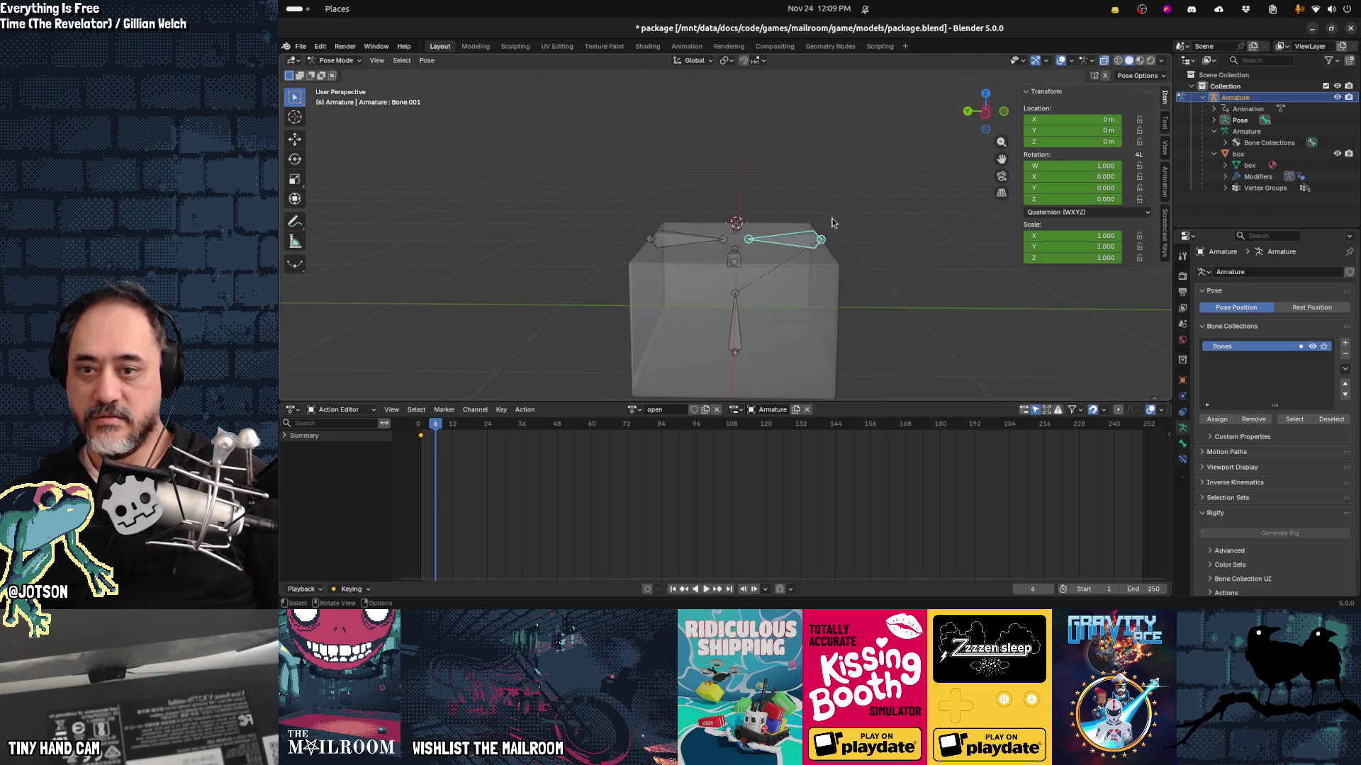
pyautogui.press('r')
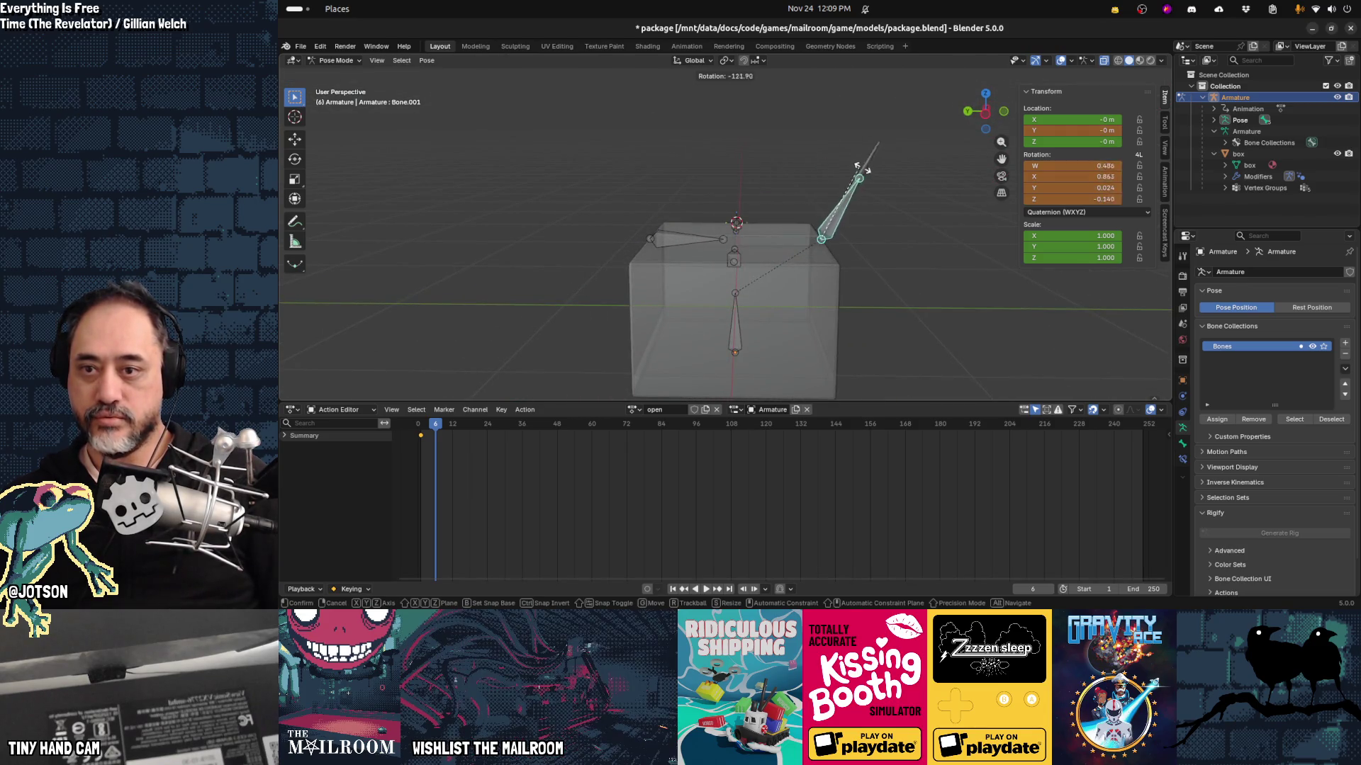
pyautogui.rightClick(908, 272)
pyautogui.press('r')
pyautogui.press('x')
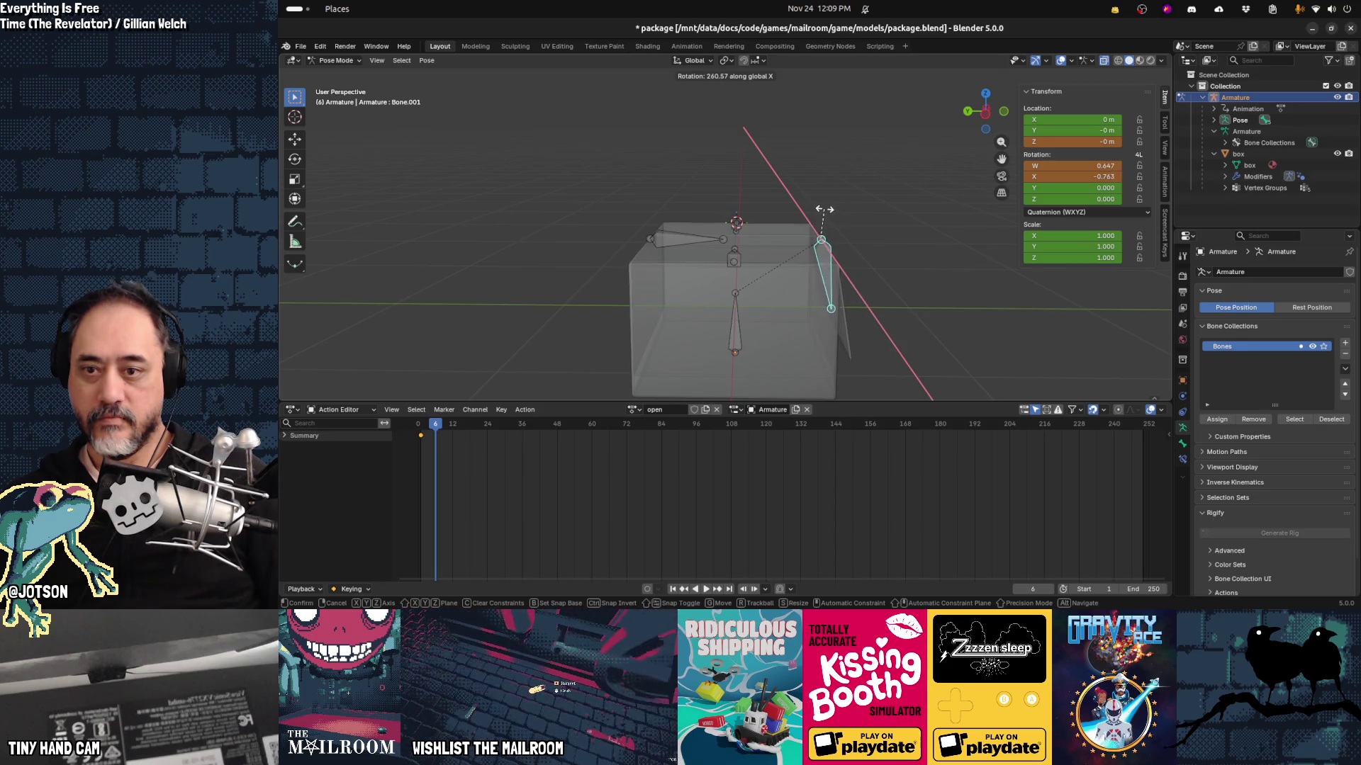
pyautogui.click(790, 253)
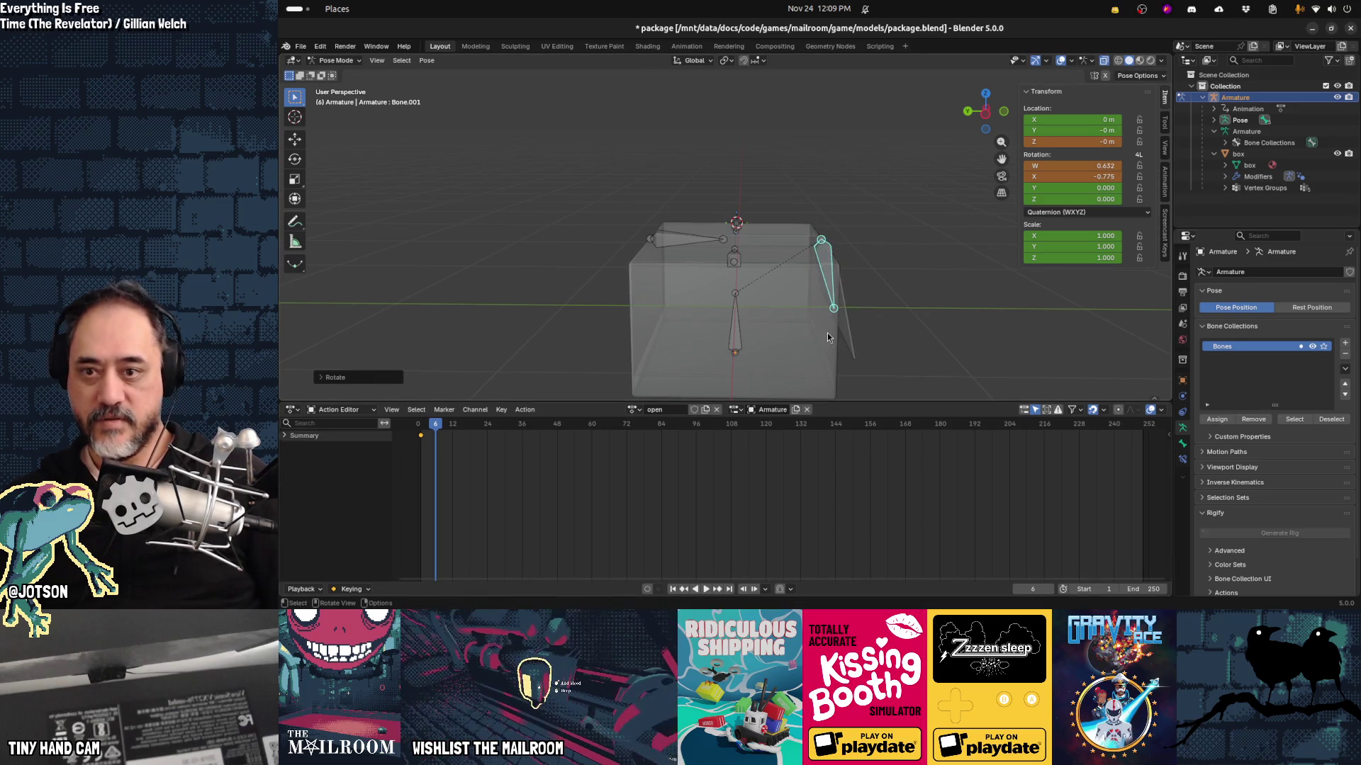
pyautogui.press('i')
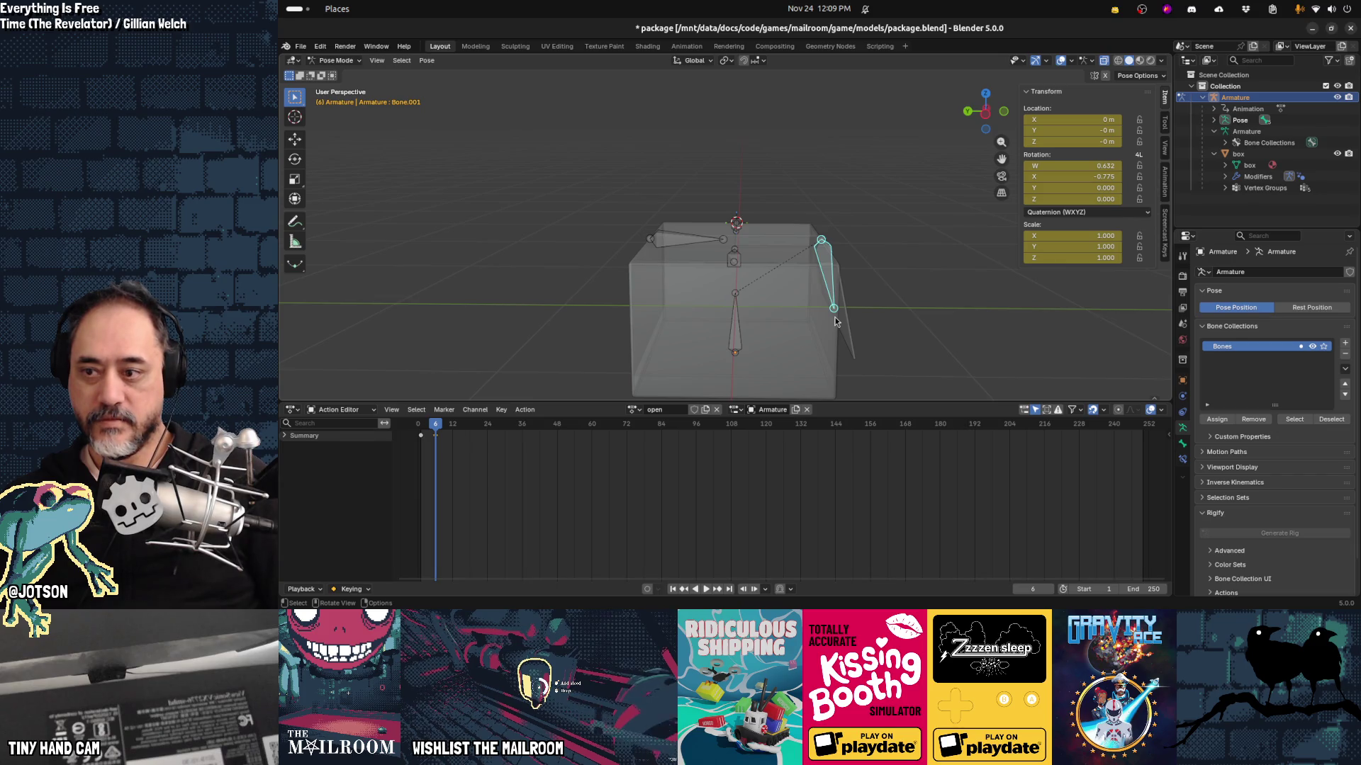
# Step: Rotate the Bone.002 flap open about X (W 0.630, X 0.776) and keyframe it at frame 6
pyautogui.click(687, 239)
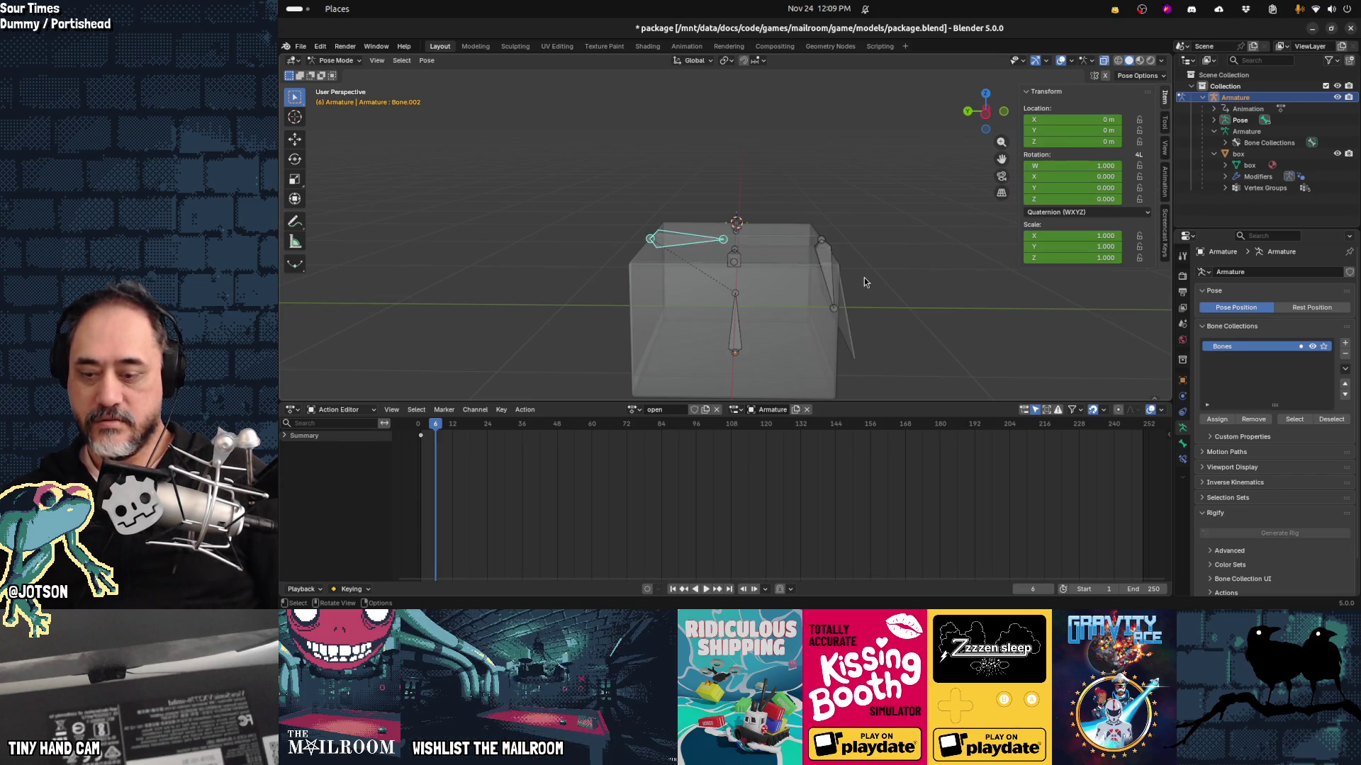
pyautogui.press('r')
pyautogui.press('x')
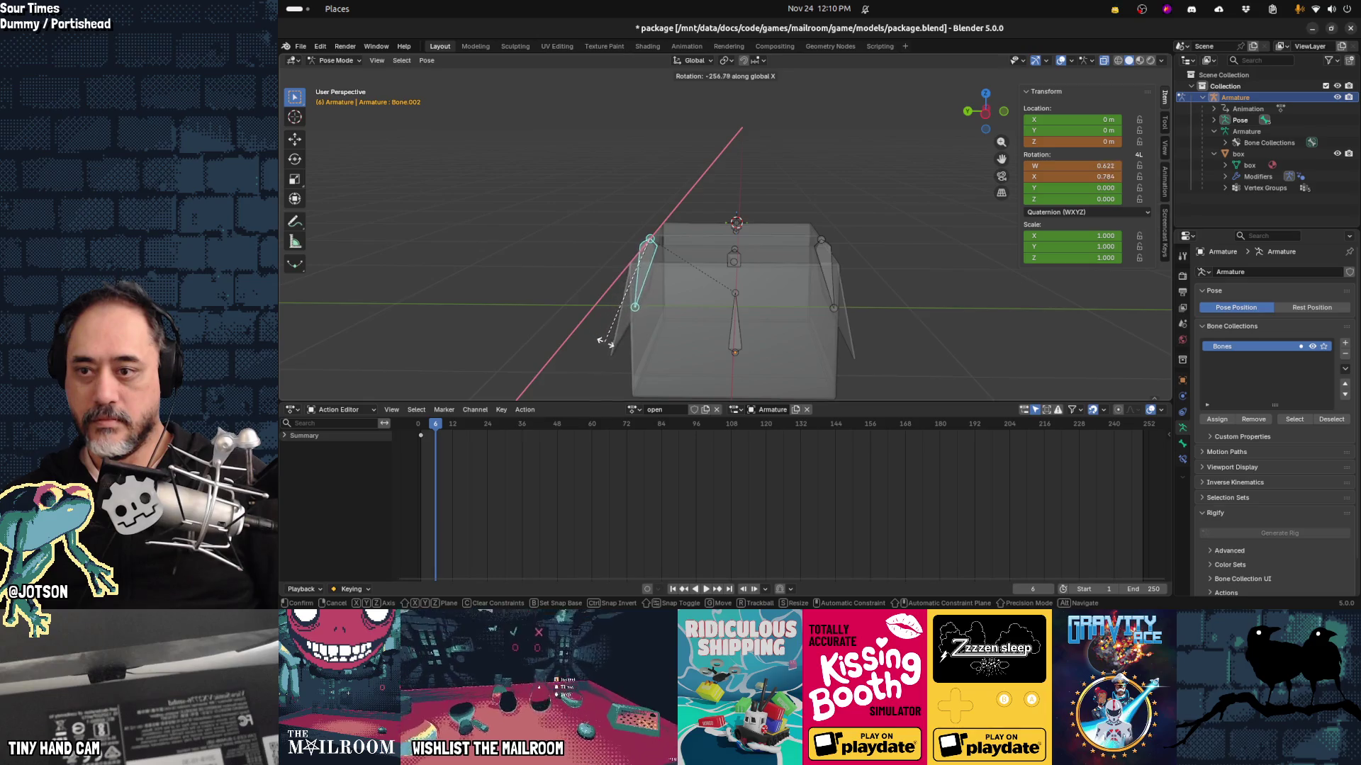
pyautogui.click(607, 348)
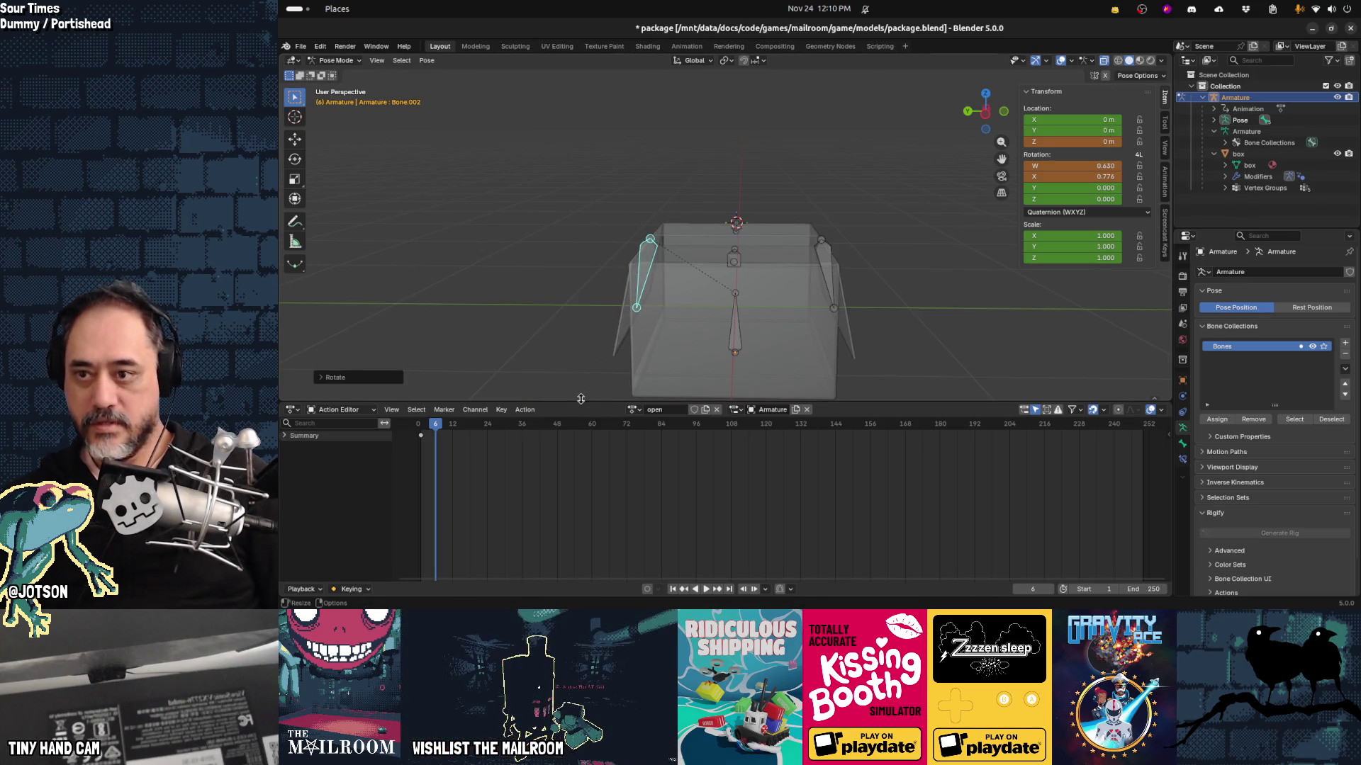
pyautogui.press('i')
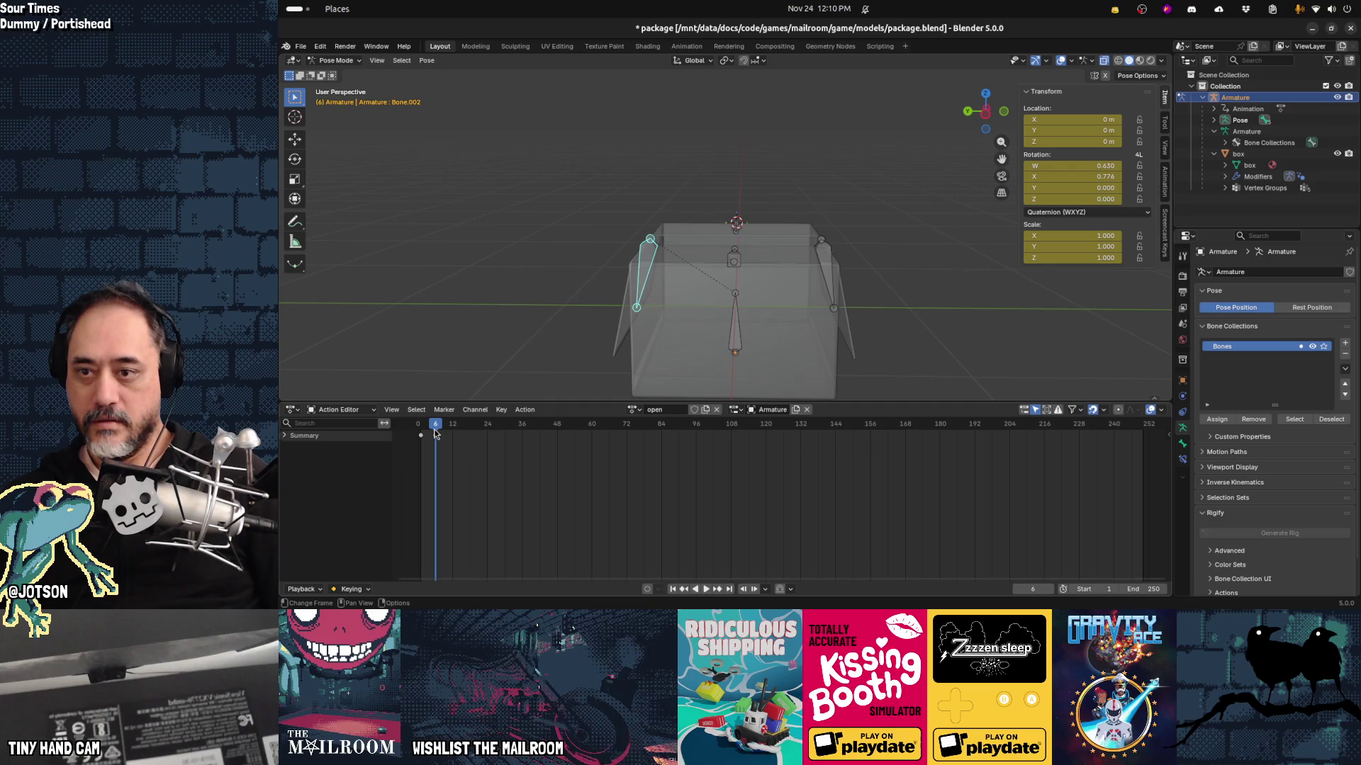
pyautogui.moveTo(789, 311)
pyautogui.mouseDown()
pyautogui.moveTo(686, 326)
pyautogui.moveTo(486, 435)
pyautogui.mouseUp()
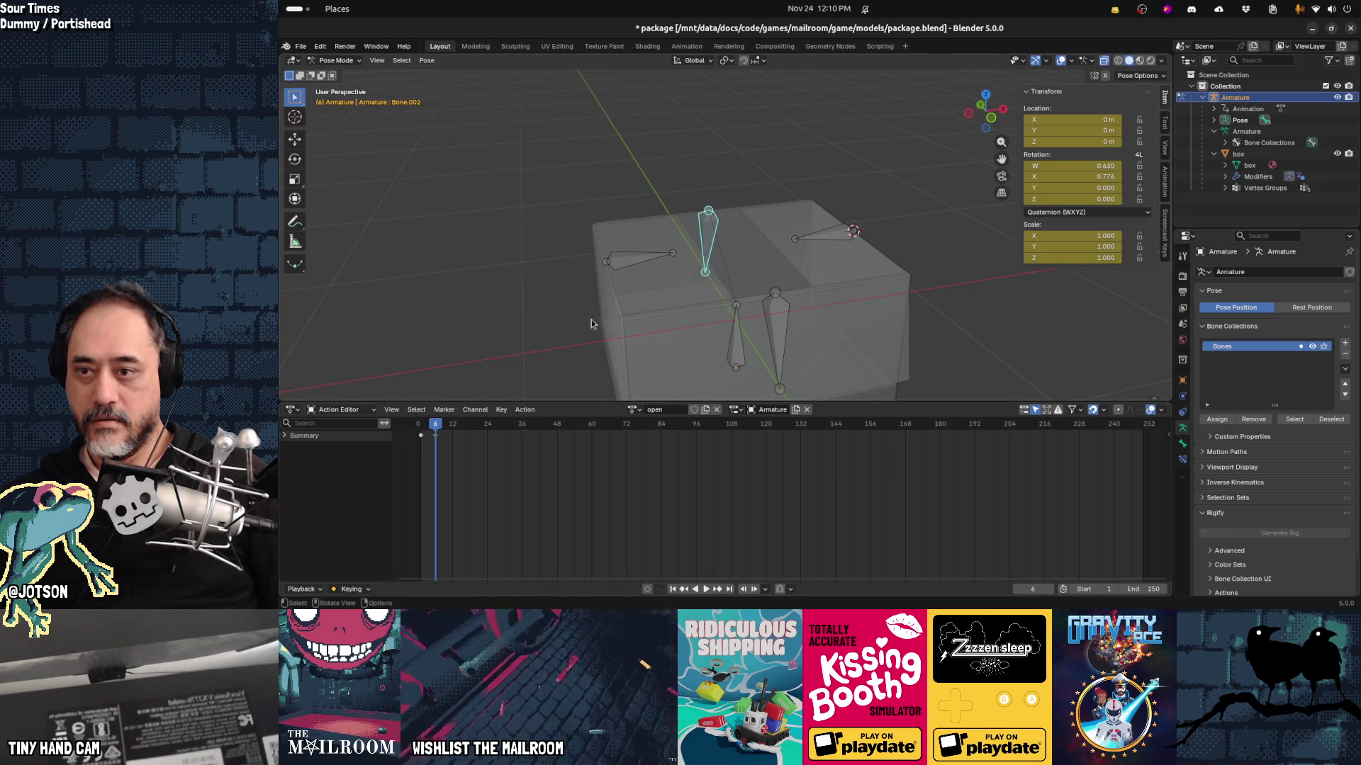
# Step: At frame 14, rotate the left Bone.003 flap open about Y and keyframe it
pyautogui.click(628, 259)
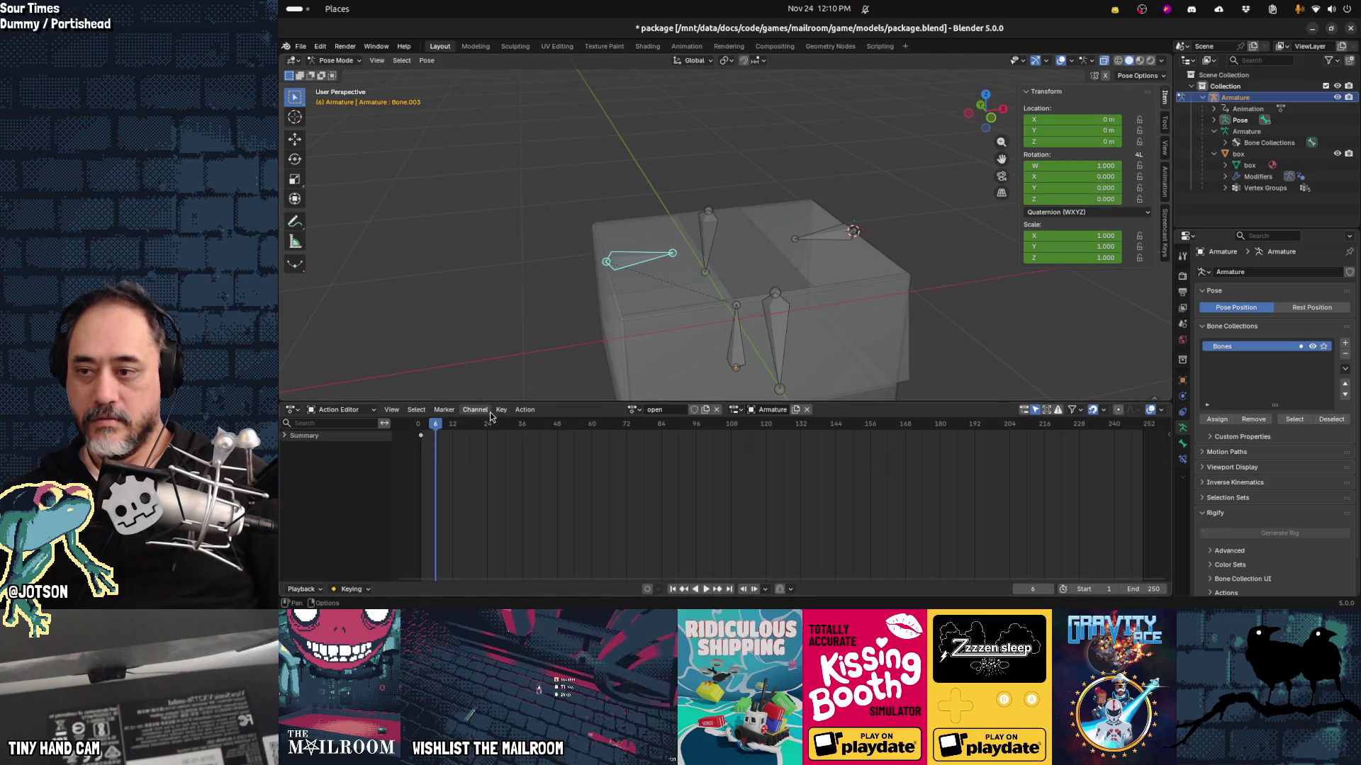
pyautogui.moveTo(443, 426); pyautogui.dragTo(455, 430)
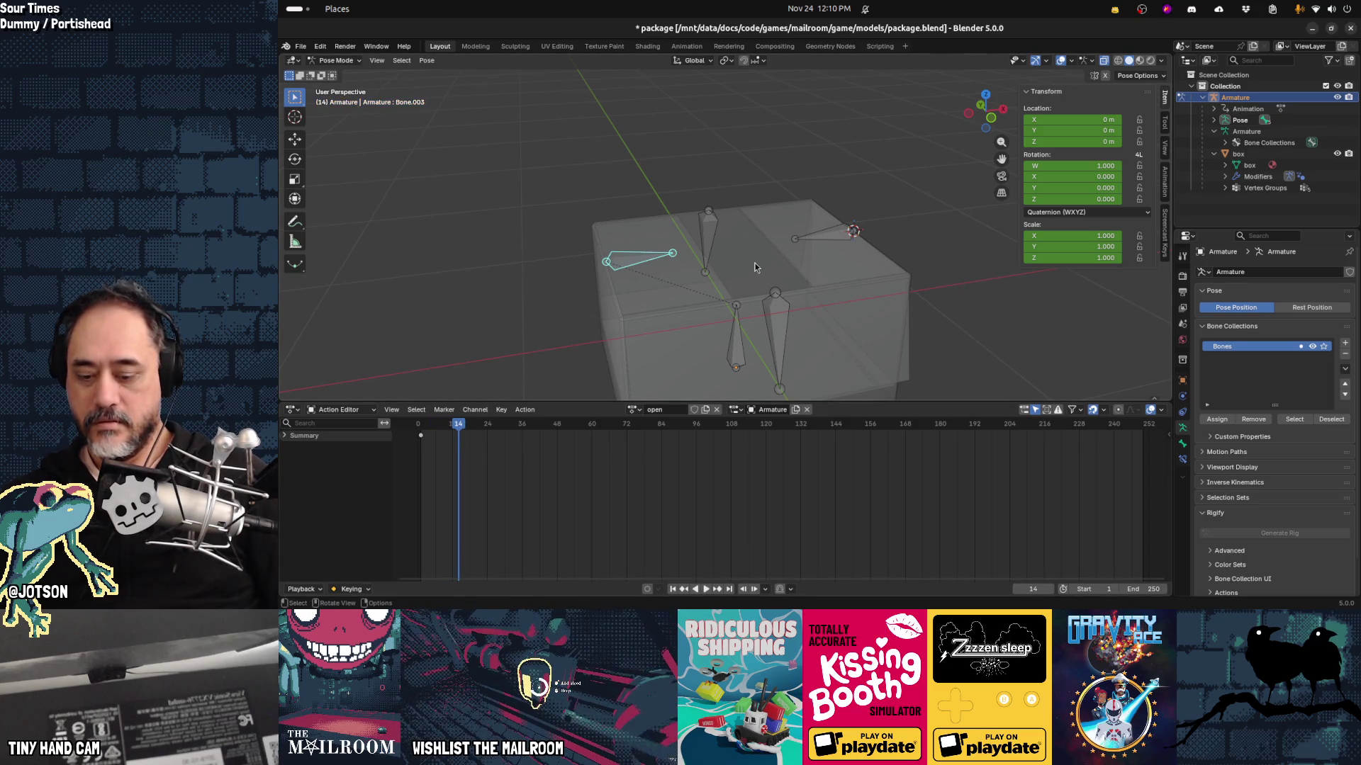
pyautogui.press('r')
pyautogui.press('y')
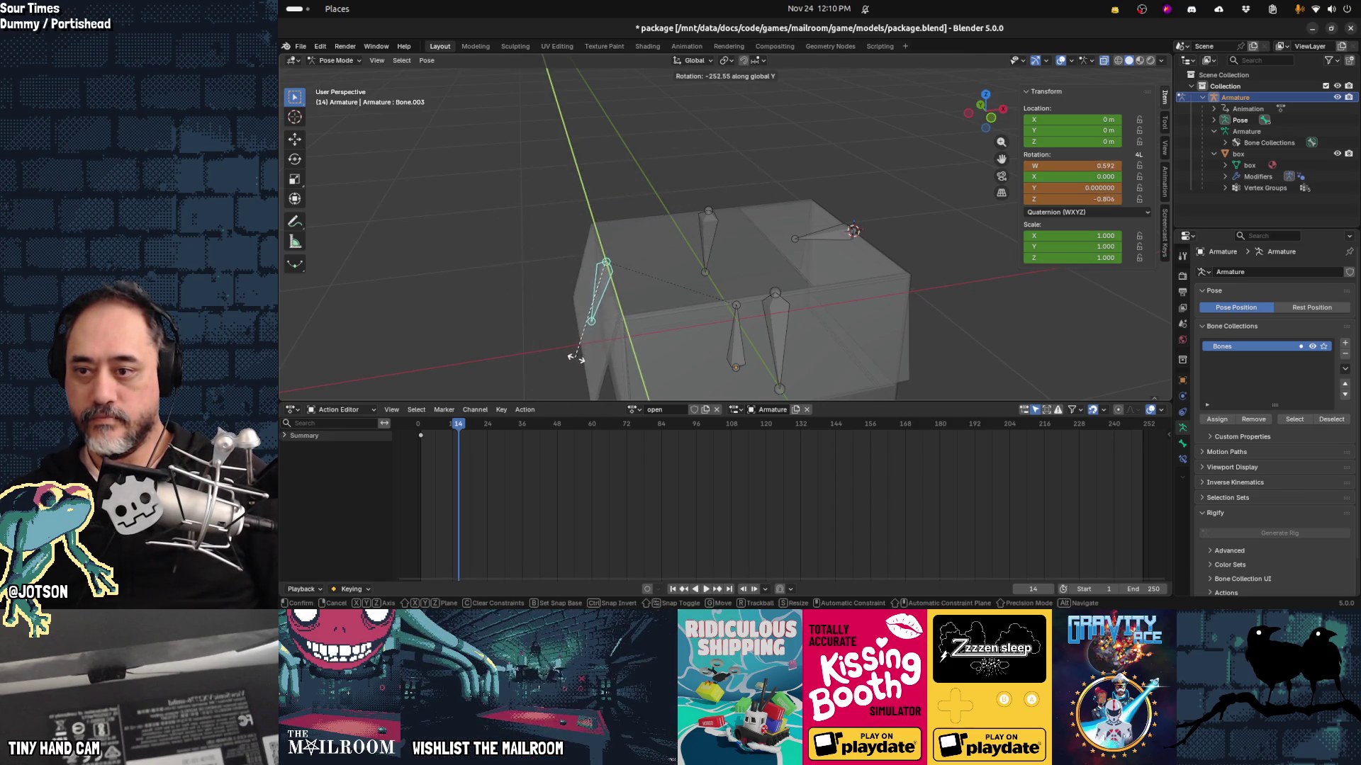
pyautogui.click(577, 363)
pyautogui.press('i')
# Step: Rotate the right Bone.004 flap open about Y, keyframe it, and scrub from frame 1 to check
pyautogui.click(829, 239)
pyautogui.press('r')
pyautogui.press('y')
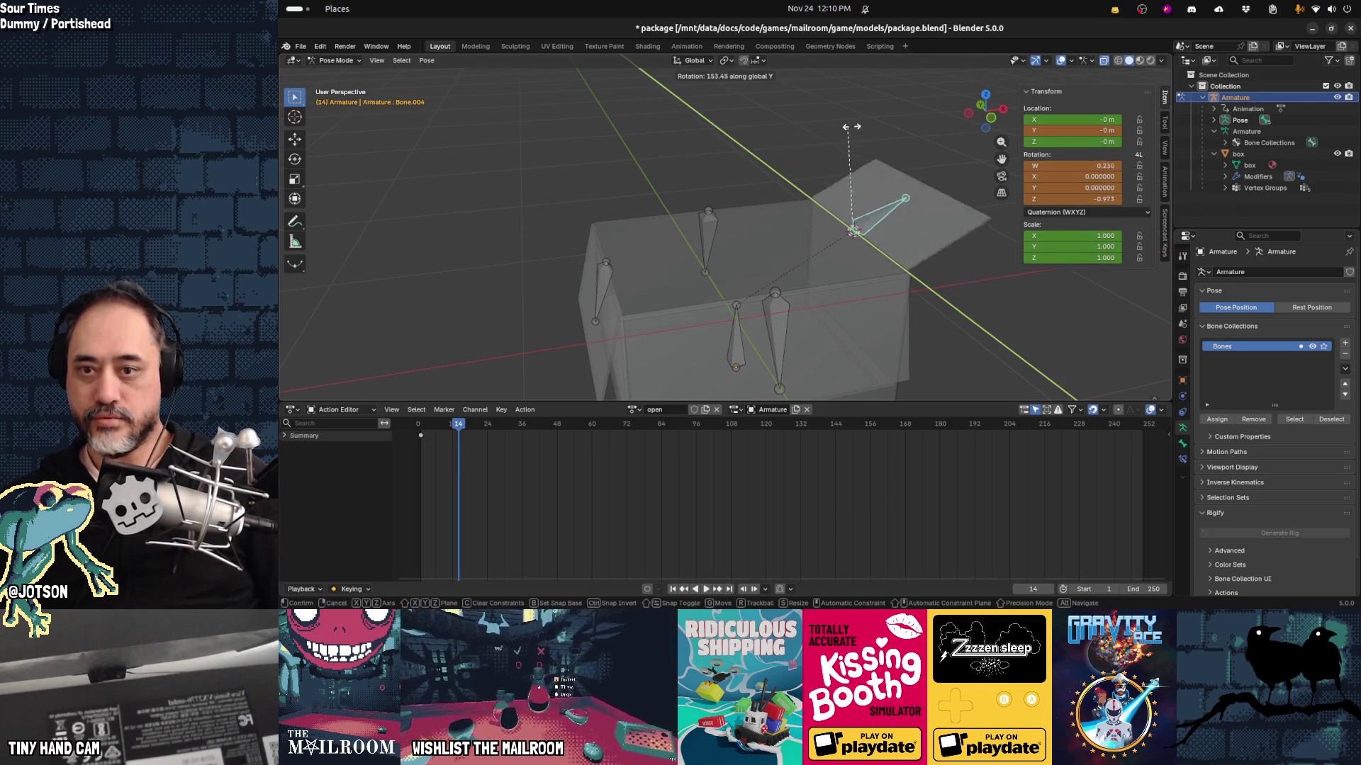
pyautogui.click(921, 247)
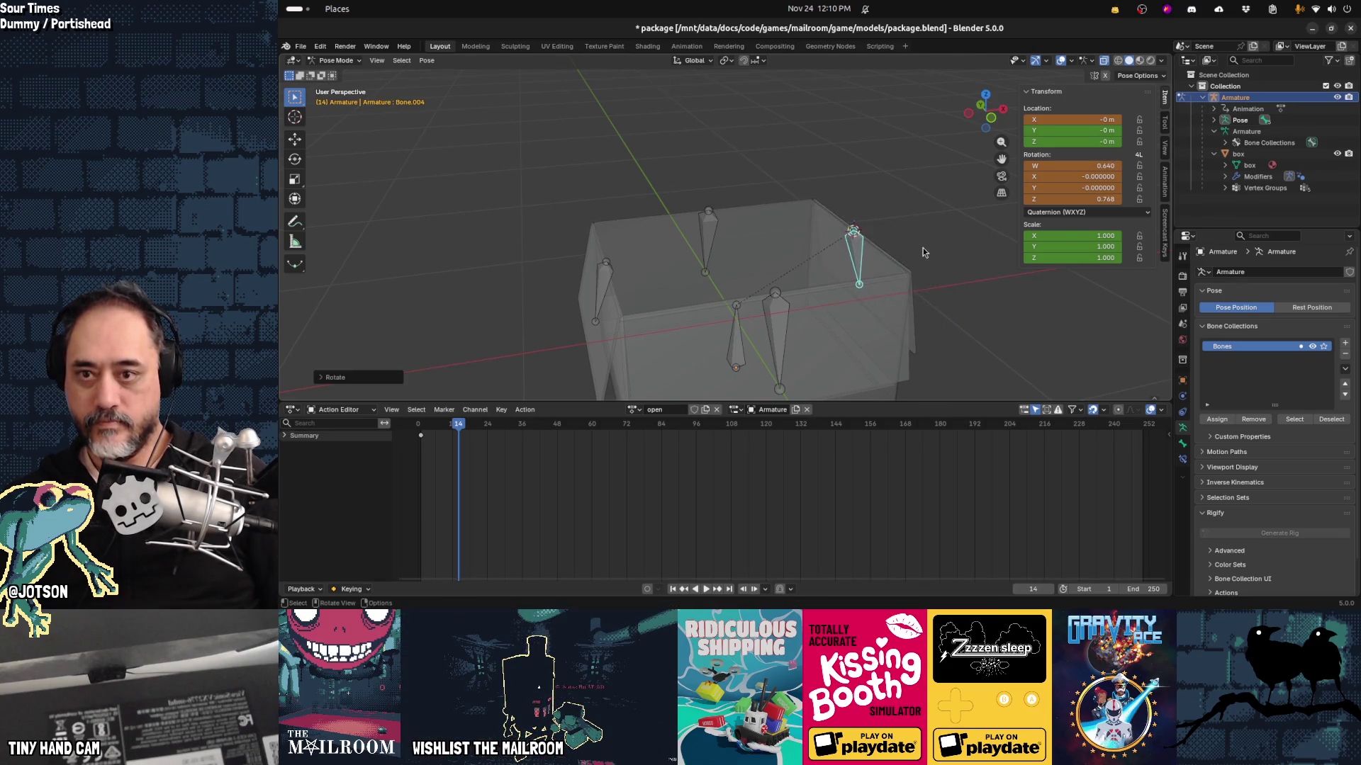
pyautogui.press('i')
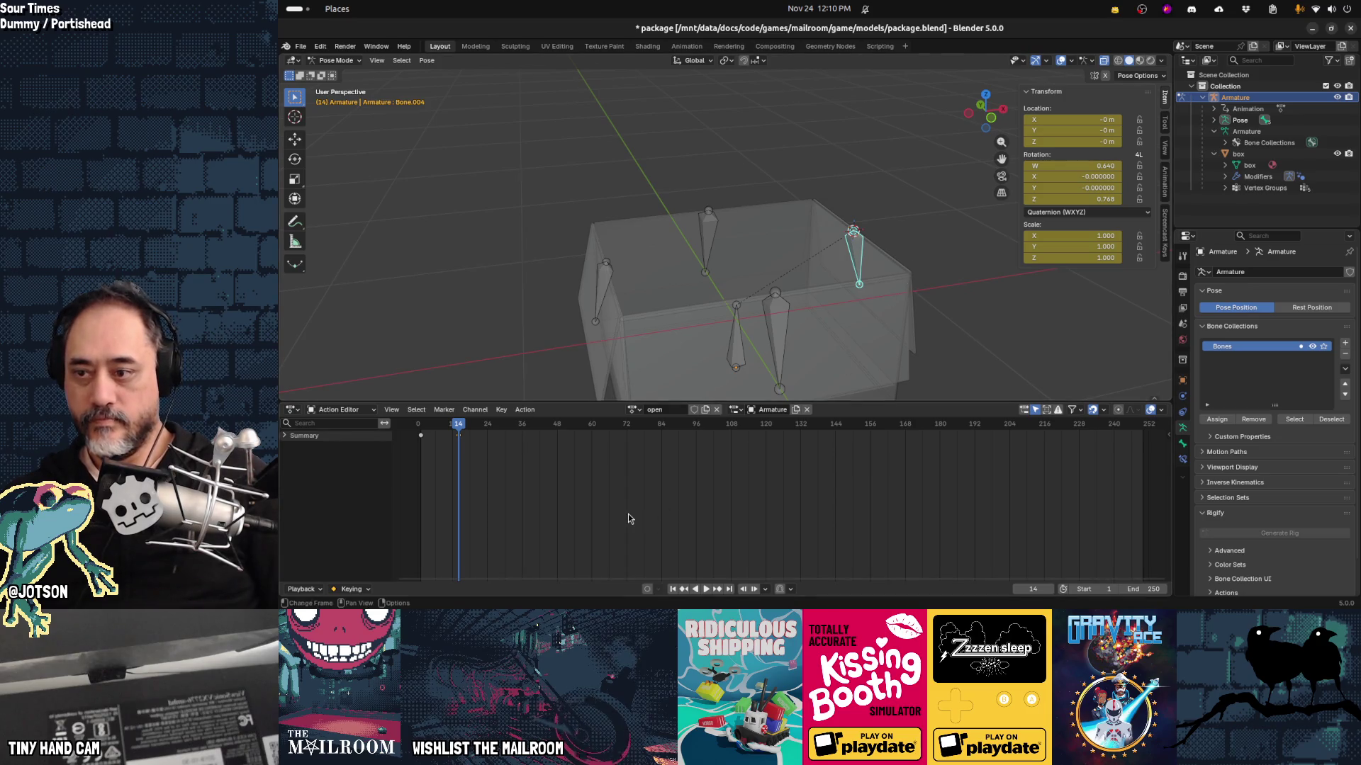
pyautogui.moveTo(467, 428); pyautogui.dragTo(416, 441)
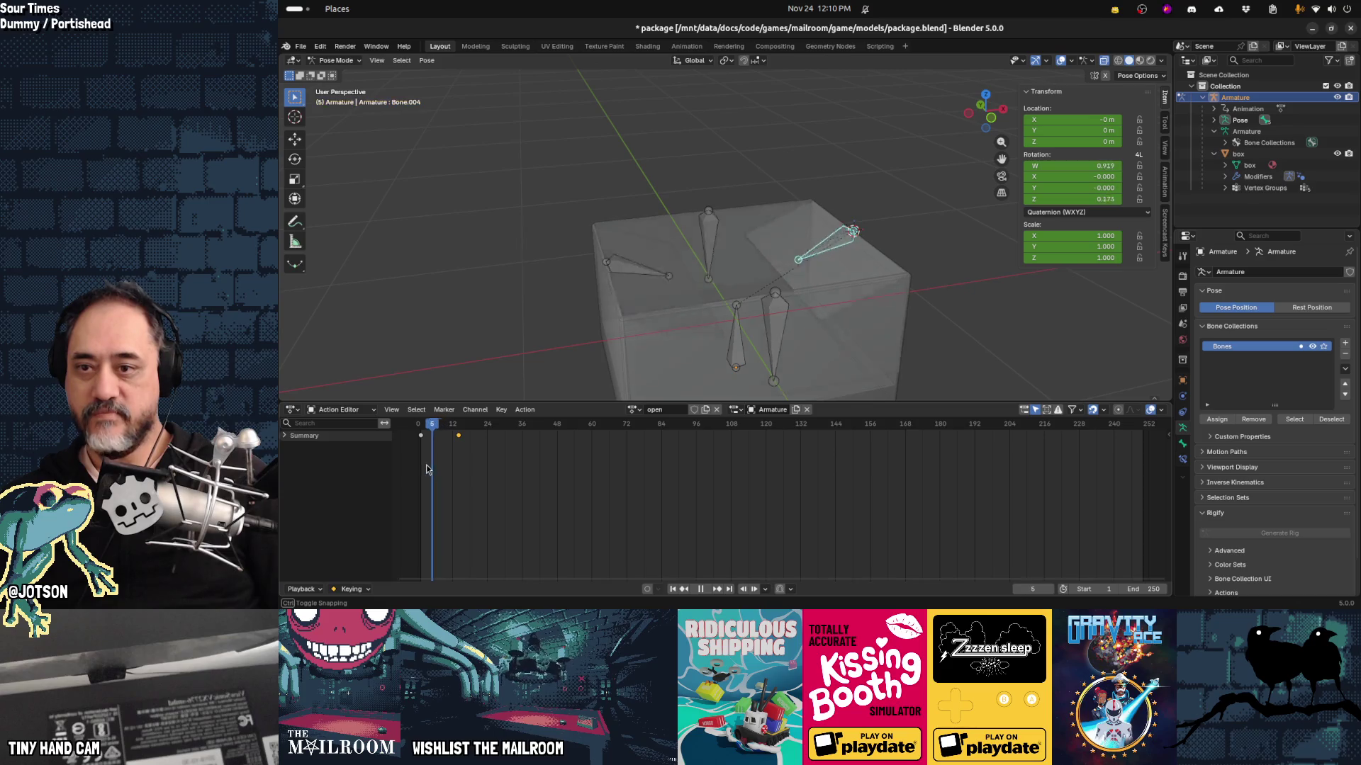
pyautogui.moveTo(420, 465)
pyautogui.mouseDown()
pyautogui.moveTo(459, 469)
pyautogui.moveTo(406, 472)
pyautogui.moveTo(452, 472)
pyautogui.mouseUp()
# Step: Select all bones, zoom into the Action Editor keys, and play the opening animation from frame 1
pyautogui.press('a')
pyautogui.scroll(1, 449, 458)
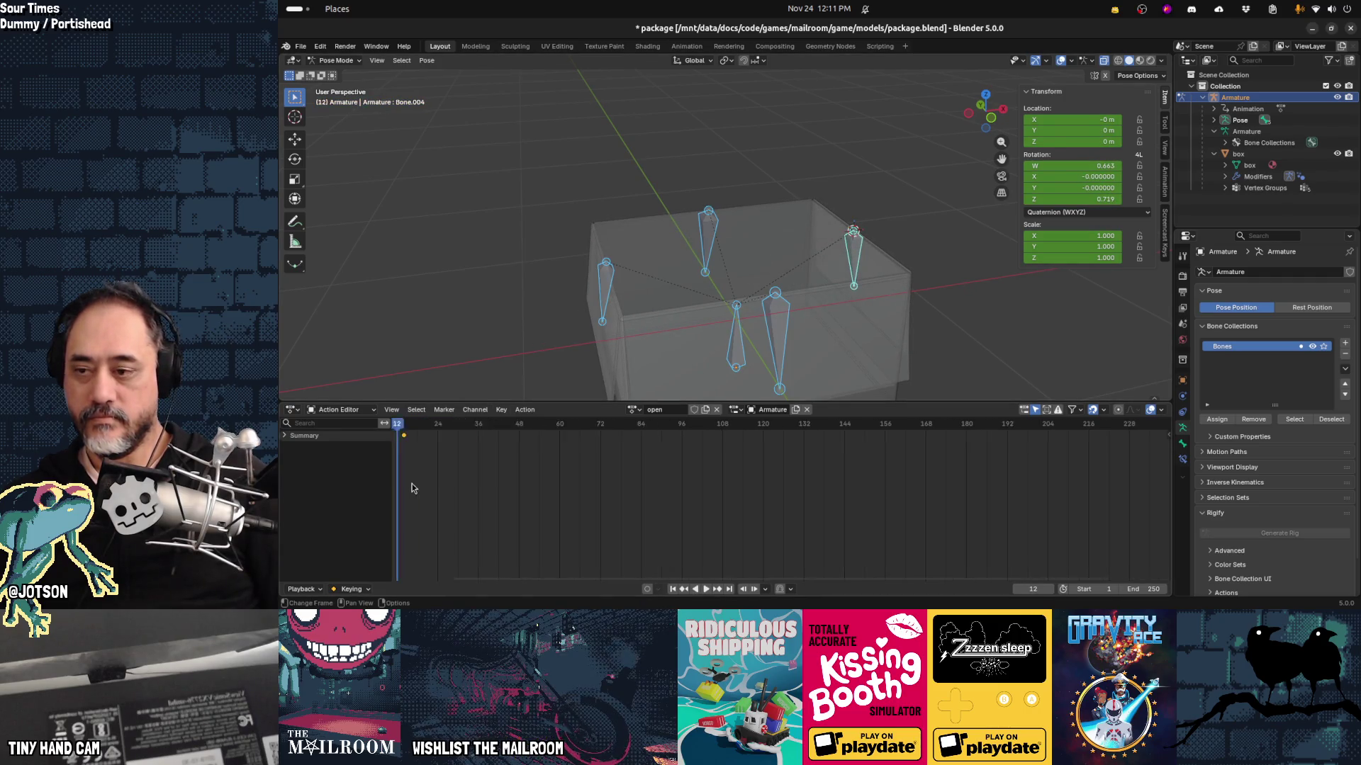
pyautogui.hscroll(-5, 656, 479)
pyautogui.scroll(2, 599, 480)
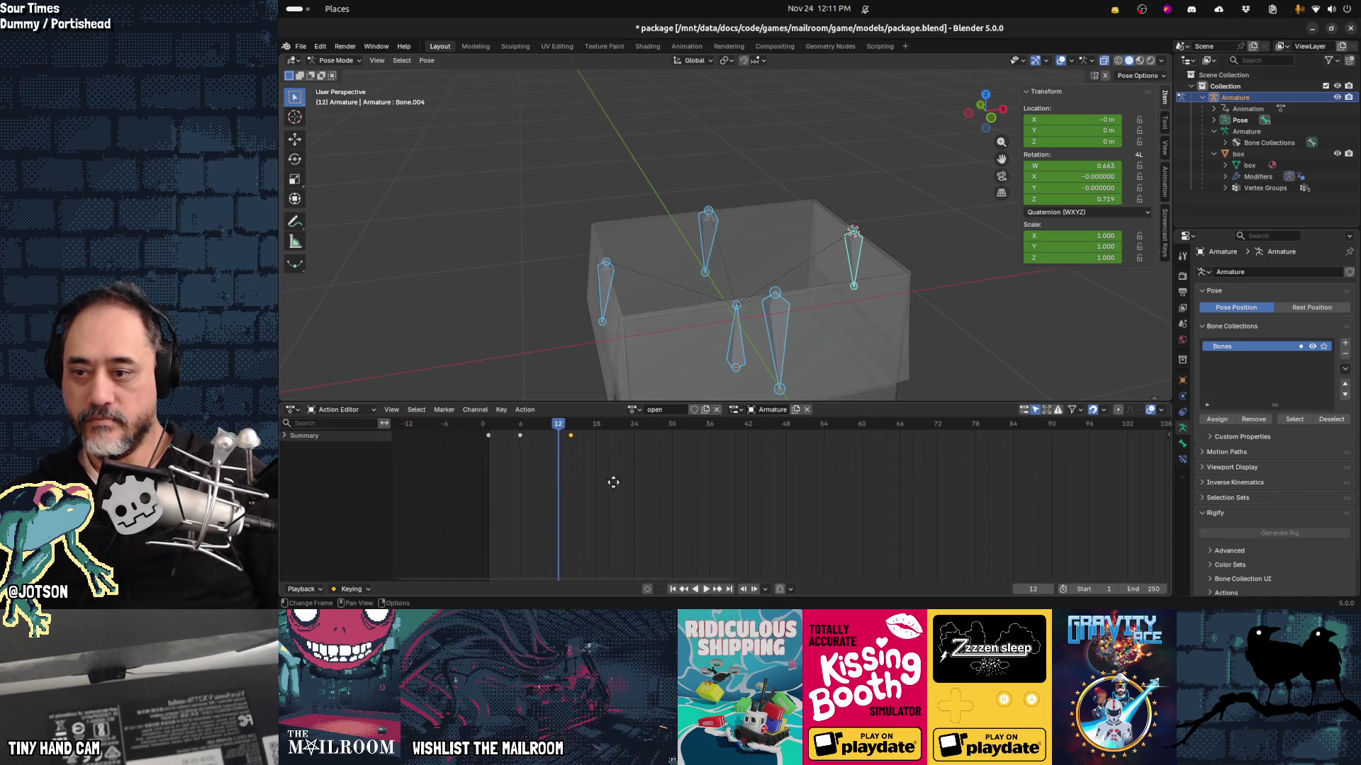
pyautogui.hscroll(-2, 595, 491)
pyautogui.scroll(2, 594, 492)
pyautogui.moveTo(672, 426); pyautogui.dragTo(567, 429)
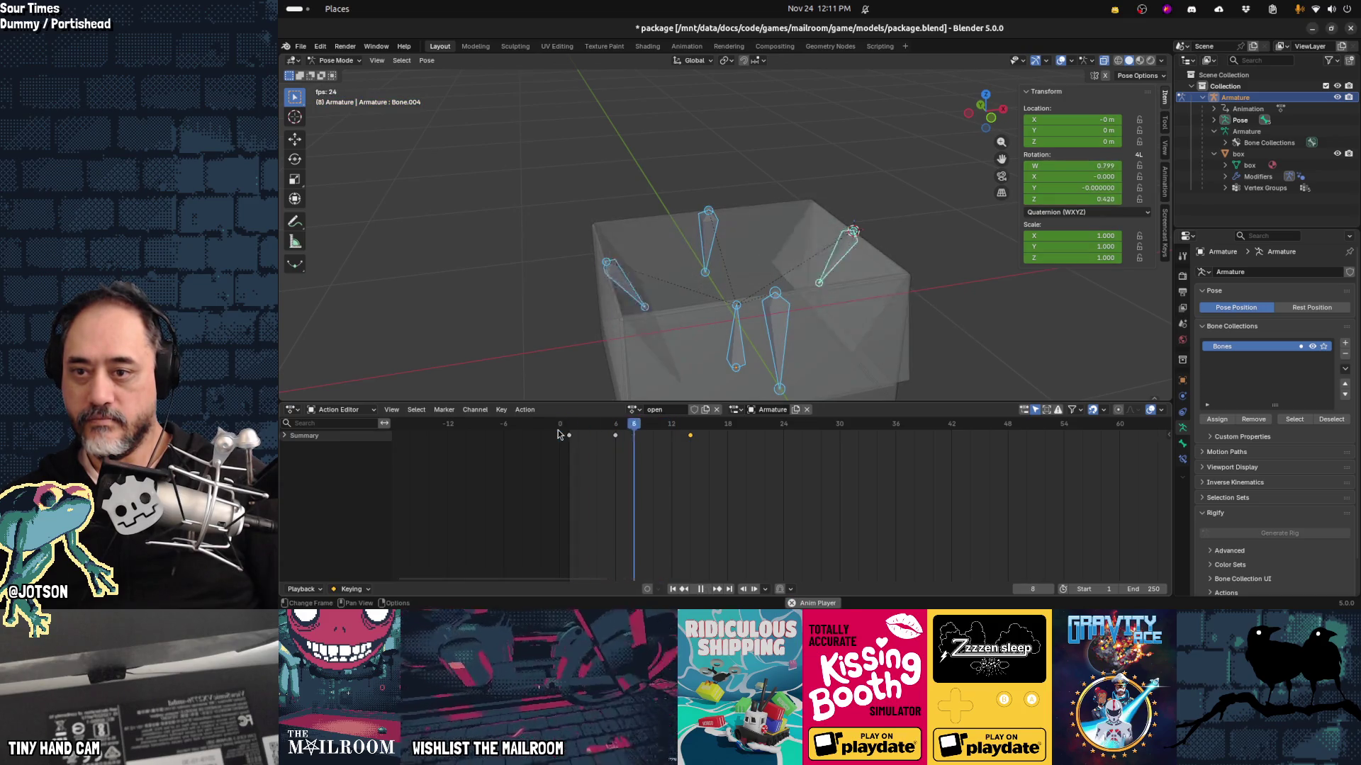
pyautogui.press('space')
pyautogui.click(568, 427)
pyautogui.press('space')
pyautogui.press('Escape')
# Step: Shift the left flap's frame 13 key later, adjust the front flap's key, and replay
pyautogui.moveTo(571, 428); pyautogui.dragTo(679, 444)
pyautogui.click(604, 290)
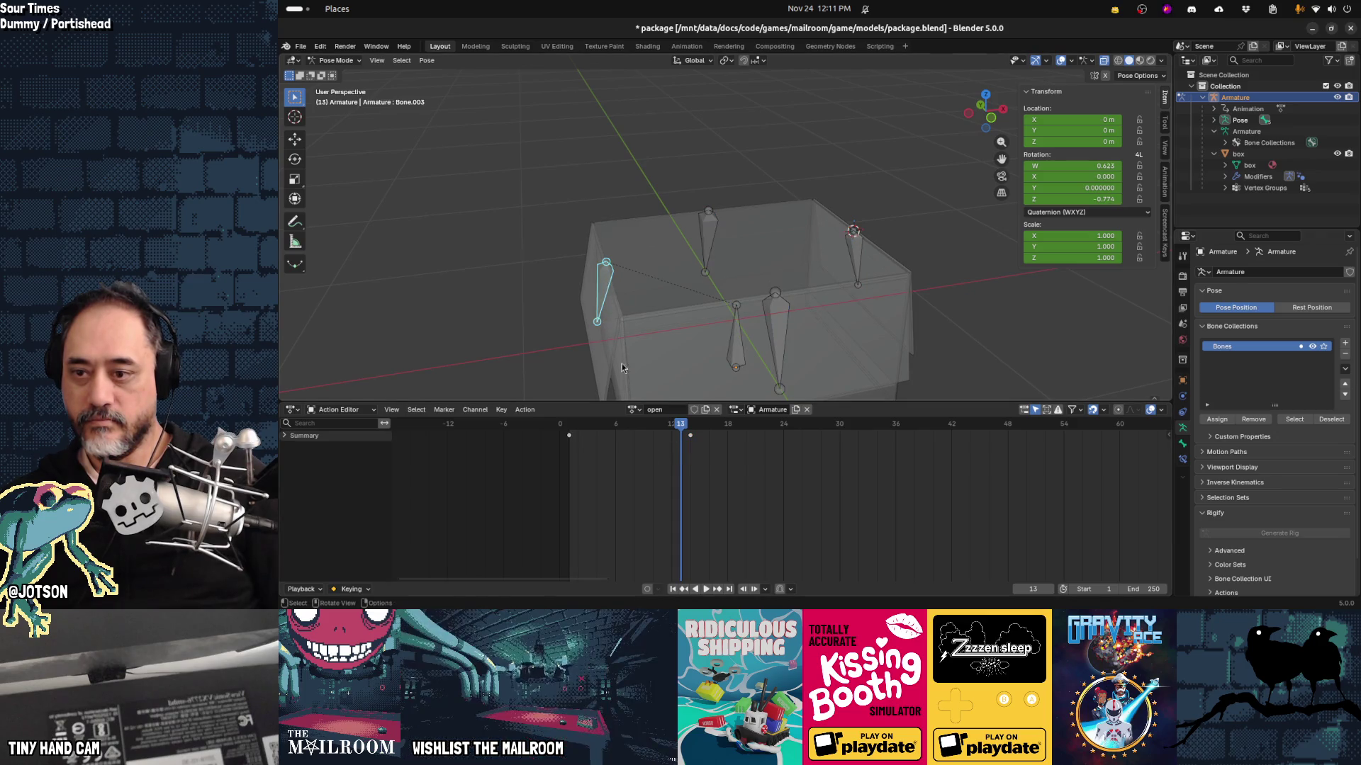
pyautogui.moveTo(692, 439); pyautogui.dragTo(708, 436)
pyautogui.click(778, 311)
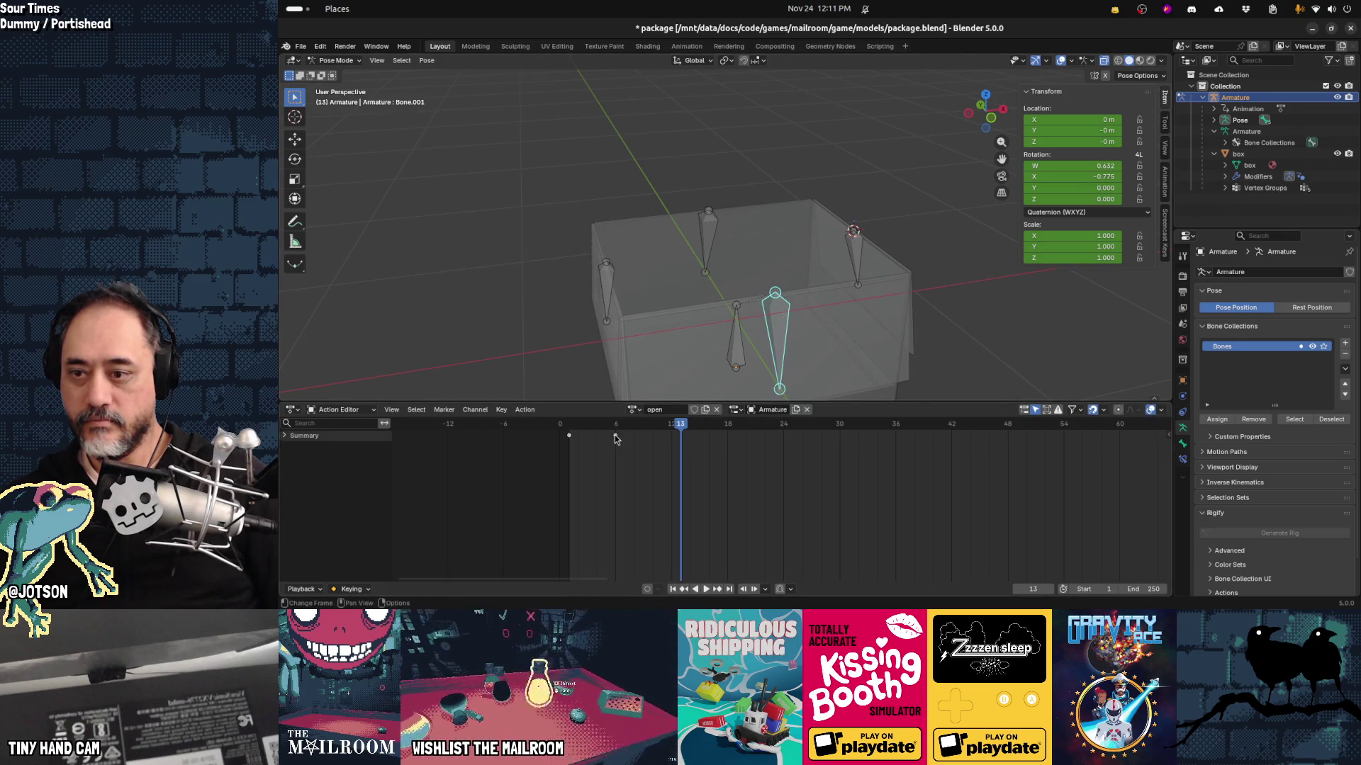
pyautogui.moveTo(610, 435); pyautogui.dragTo(633, 436)
pyautogui.click(706, 244)
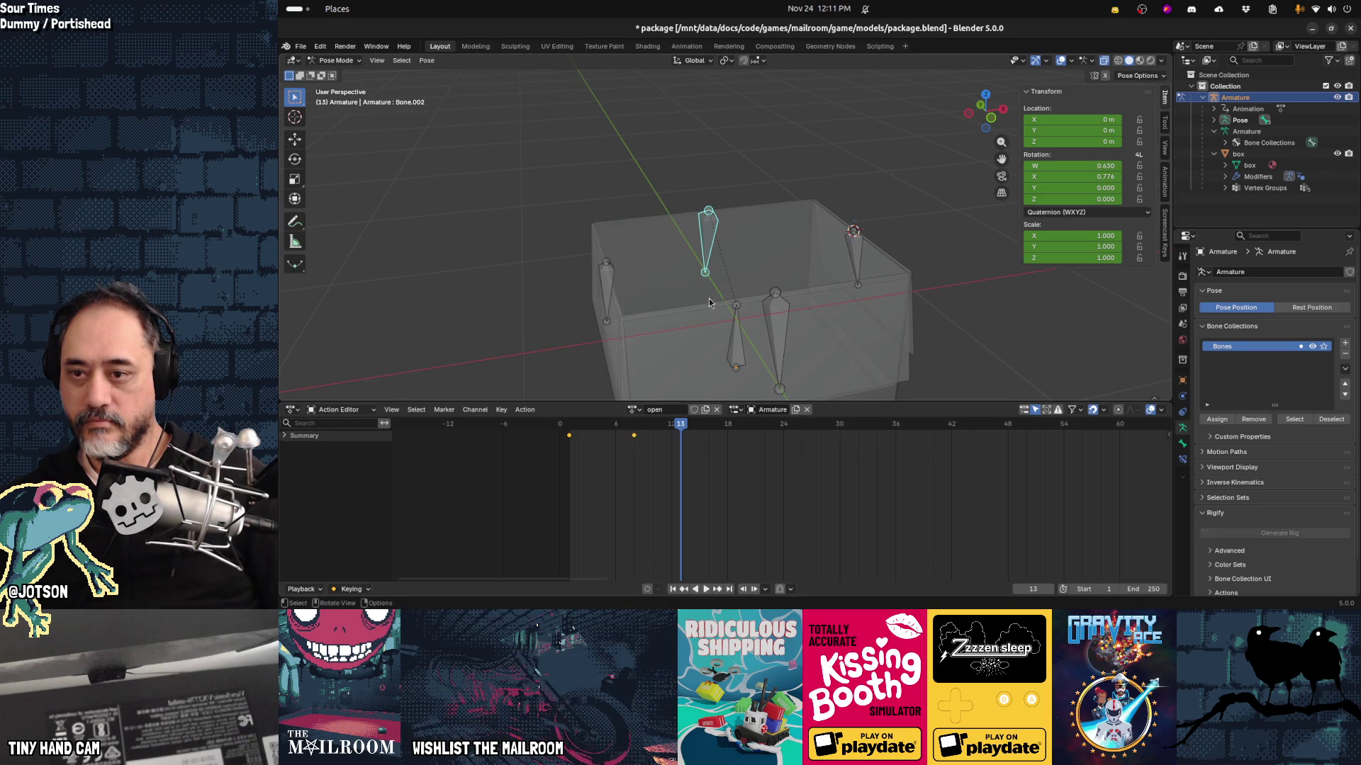
pyautogui.click(562, 423)
pyautogui.press('space')
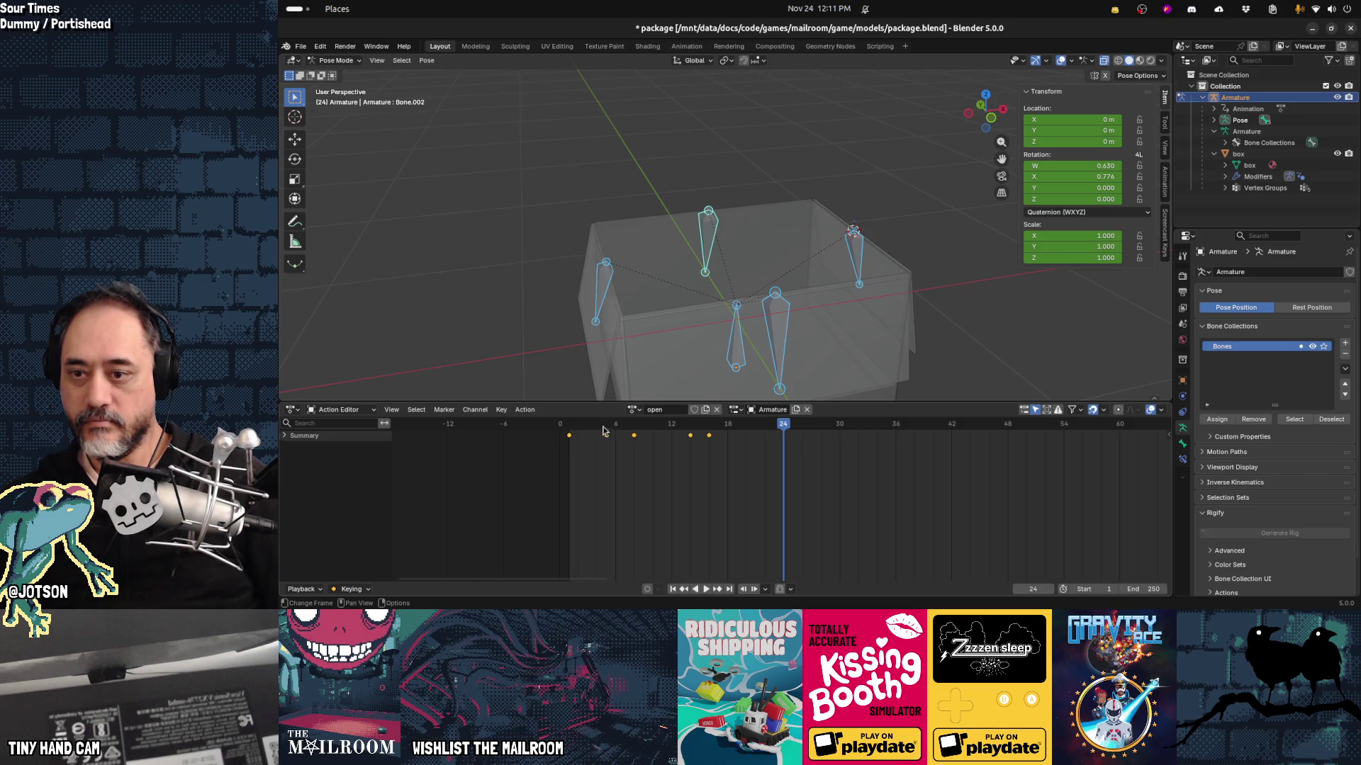
# Step: Move two flap keyframes earlier and replay the animation to check timing
pyautogui.moveTo(716, 438); pyautogui.dragTo(678, 439)
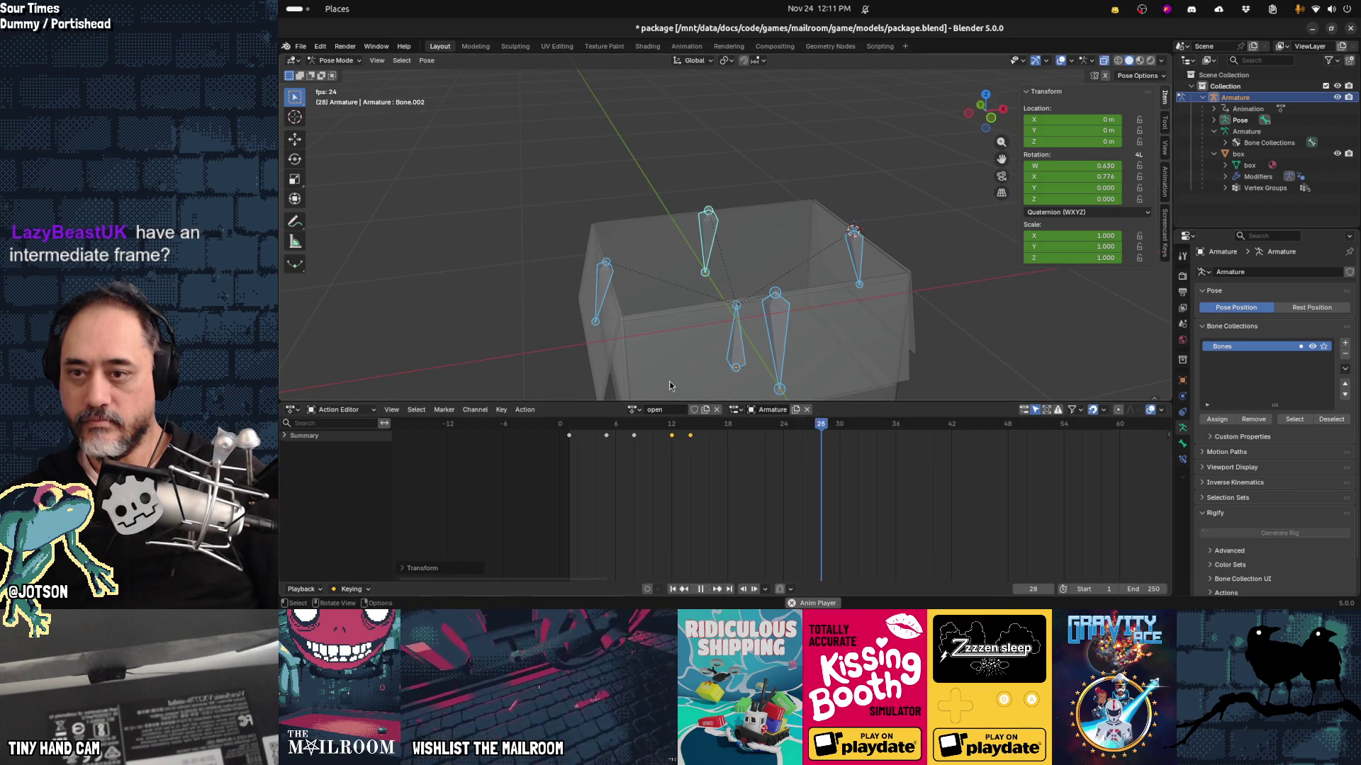
pyautogui.click(564, 425)
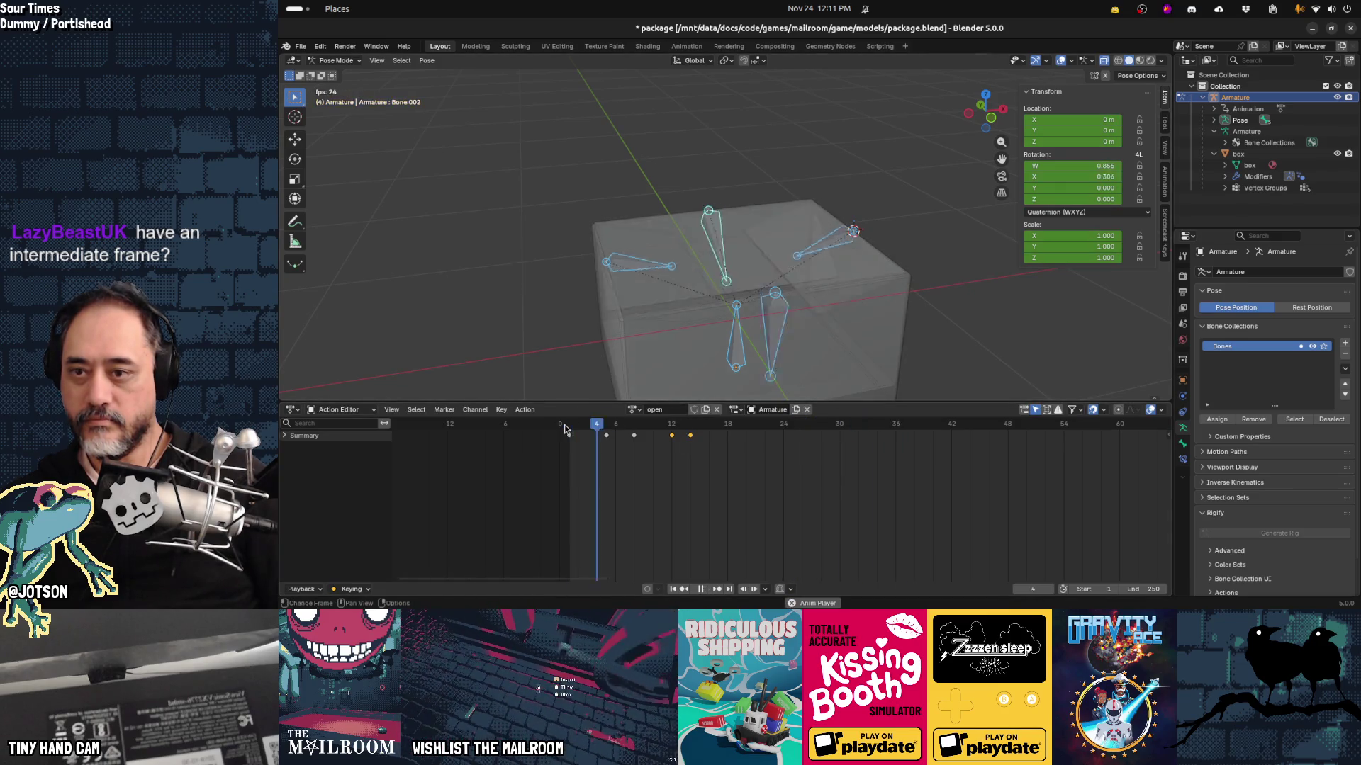
pyautogui.press('space')
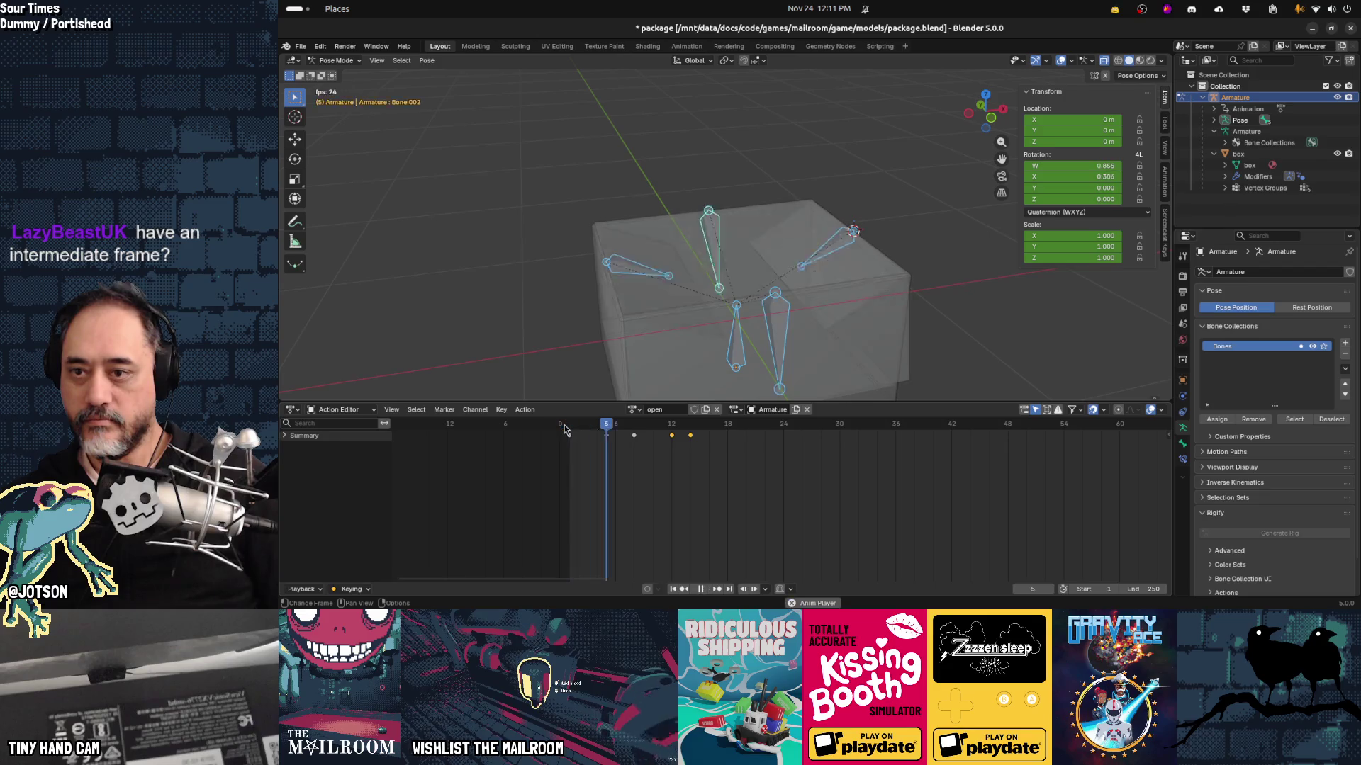
pyautogui.press('space')
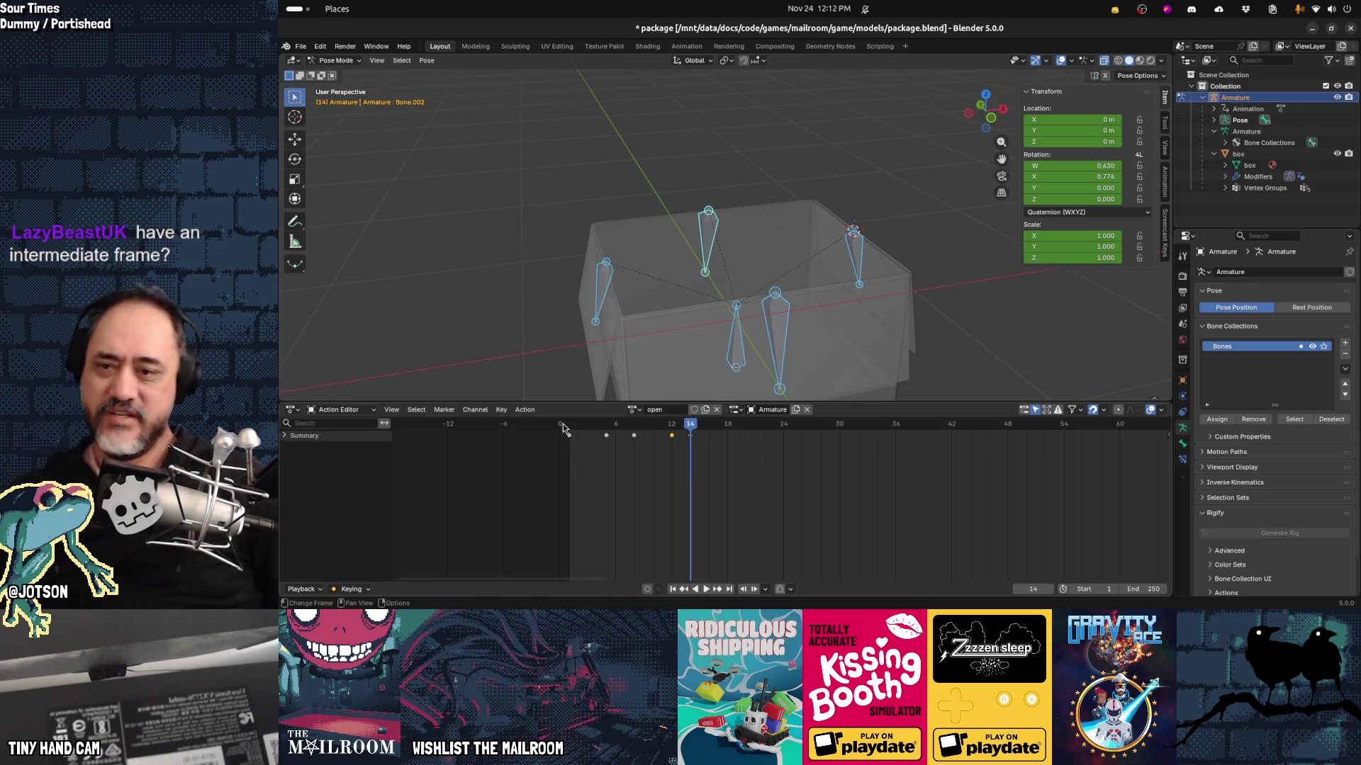
# Step: Switch from Blender over to the Firefox window
pyautogui.hotkey('alt', 'Tab')
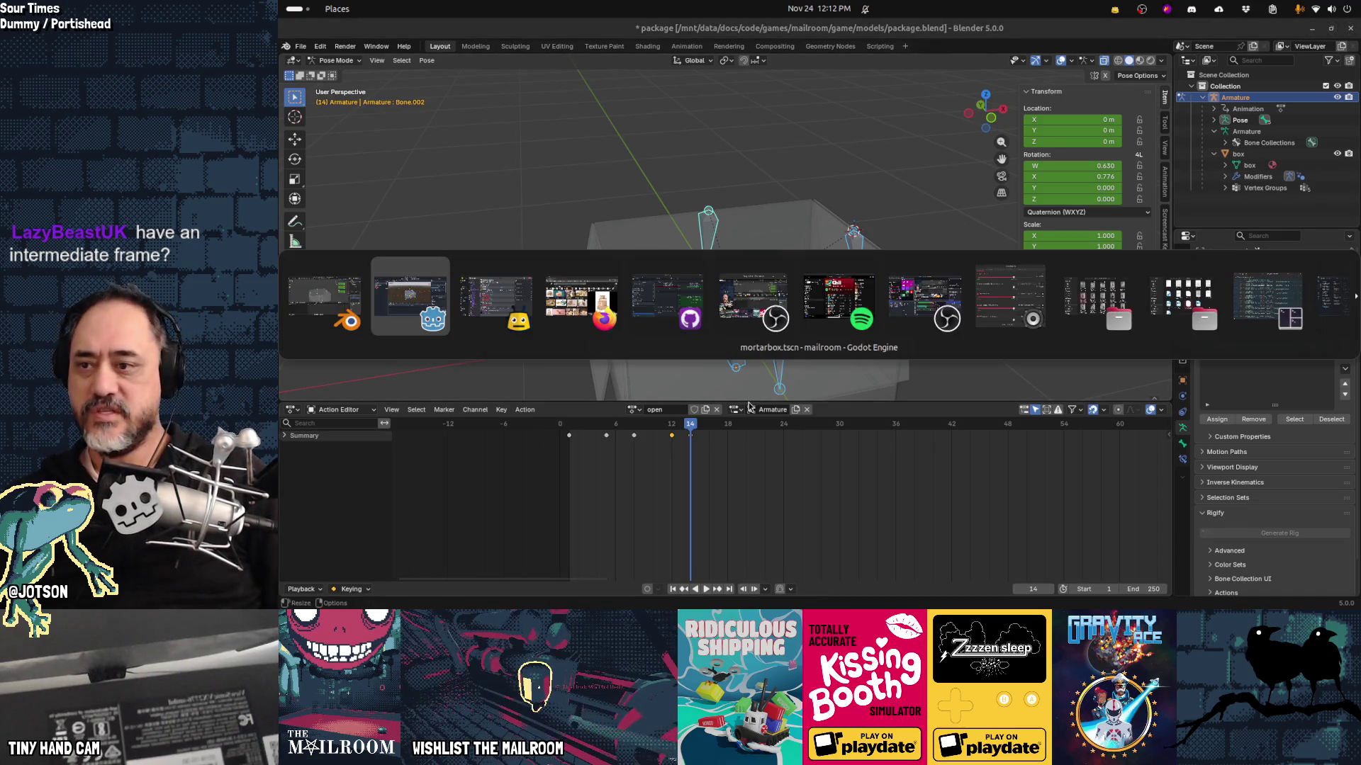
pyautogui.hotkey('alt', 'Tab')
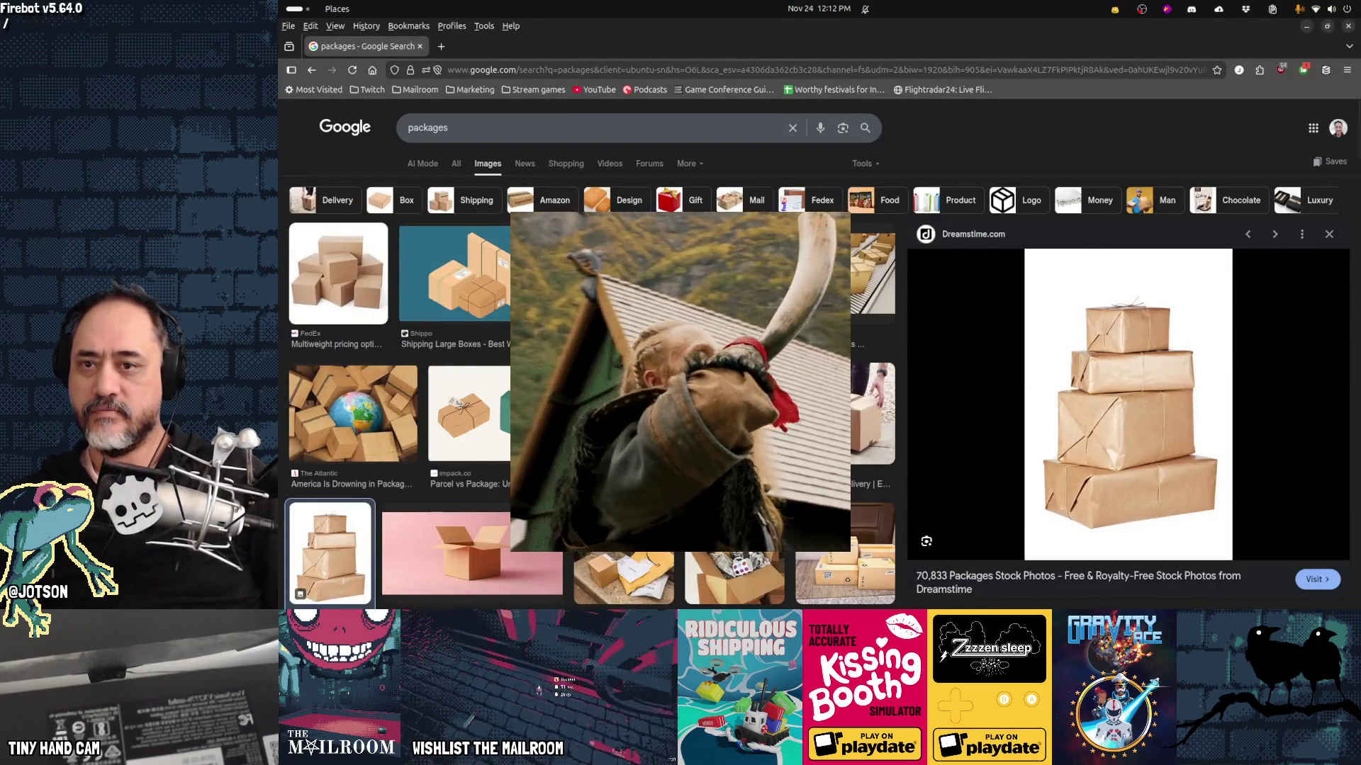
# Step: Google how to force Blender animations to rotate the long way and open the Stack Exchange answer
pyautogui.hotkey('ctrl', 't')
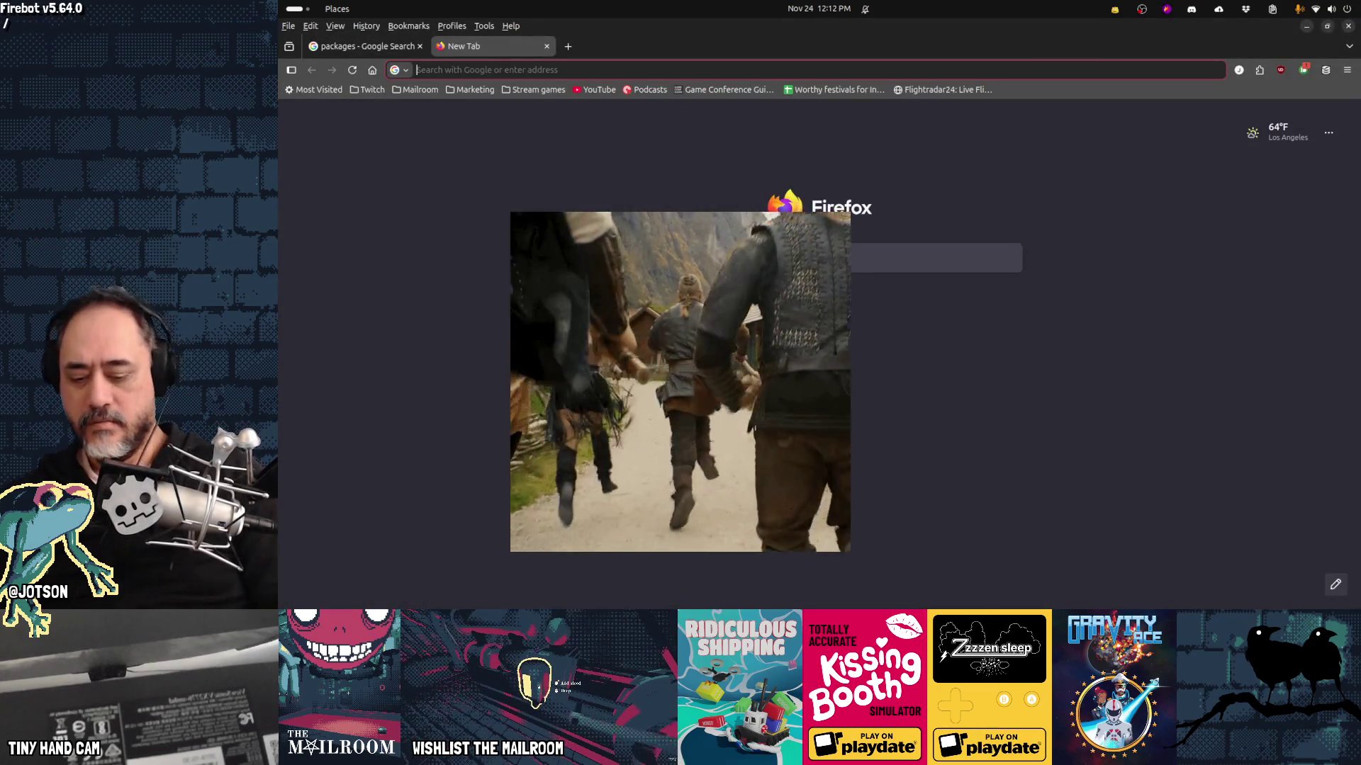
pyautogui.write('blender force r')
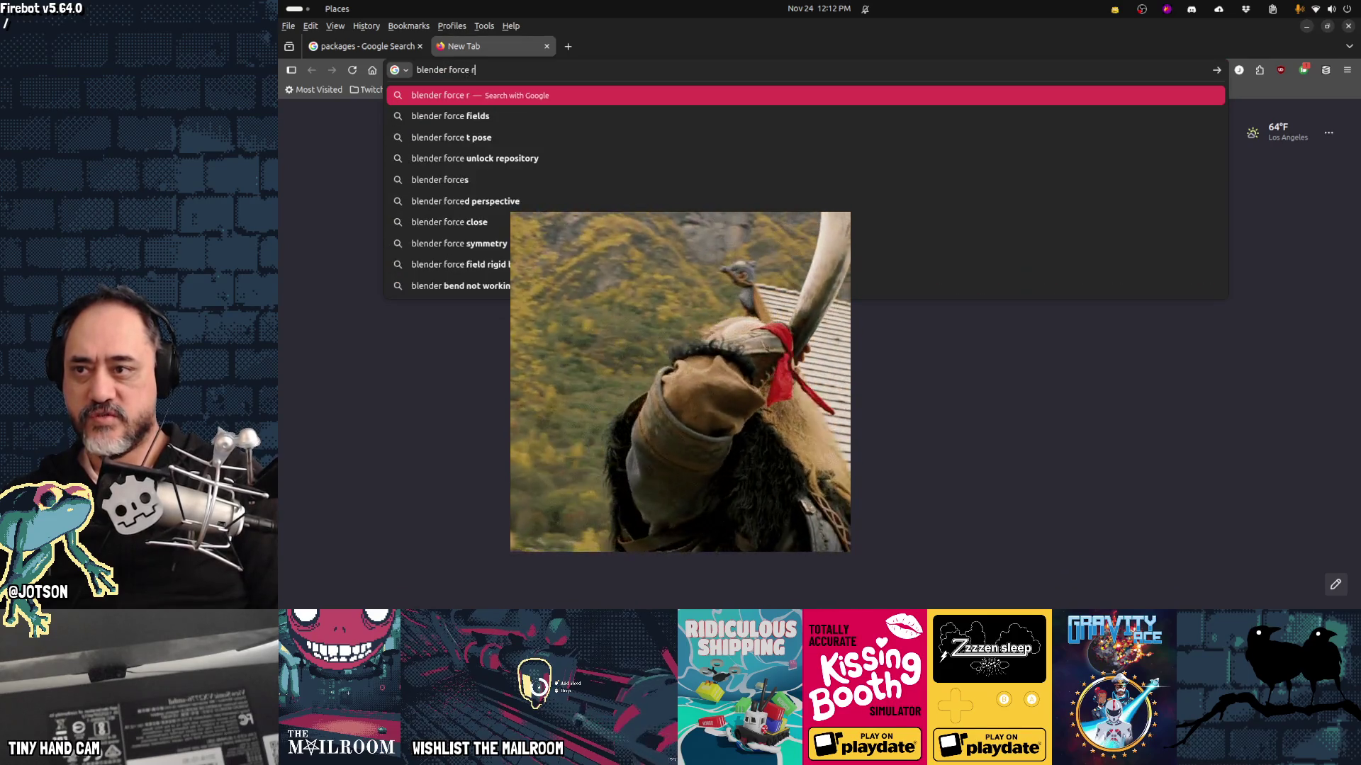
pyautogui.write('otations anima')
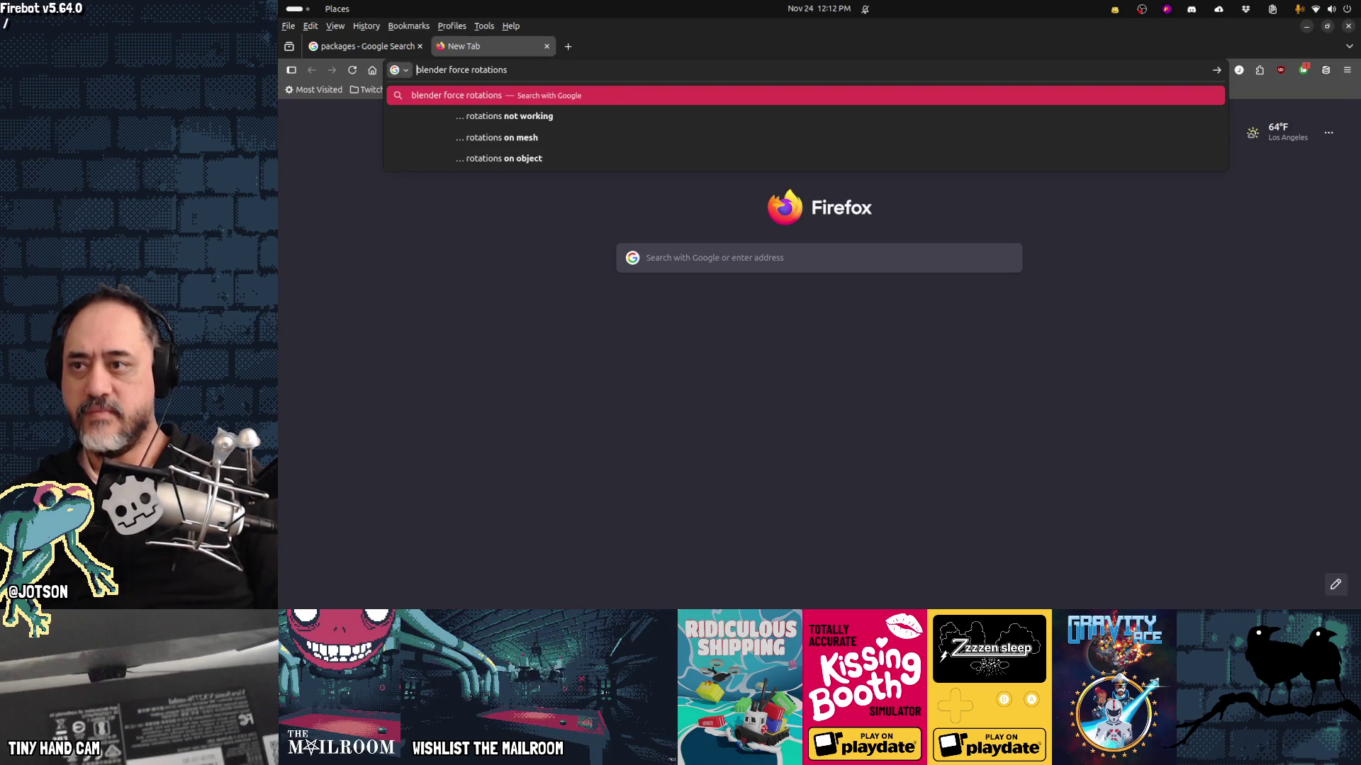
pyautogui.hotkey('ctrl', 'Right')
pyautogui.write('animations')
pyautogui.press('End')
pyautogui.write('the long ')
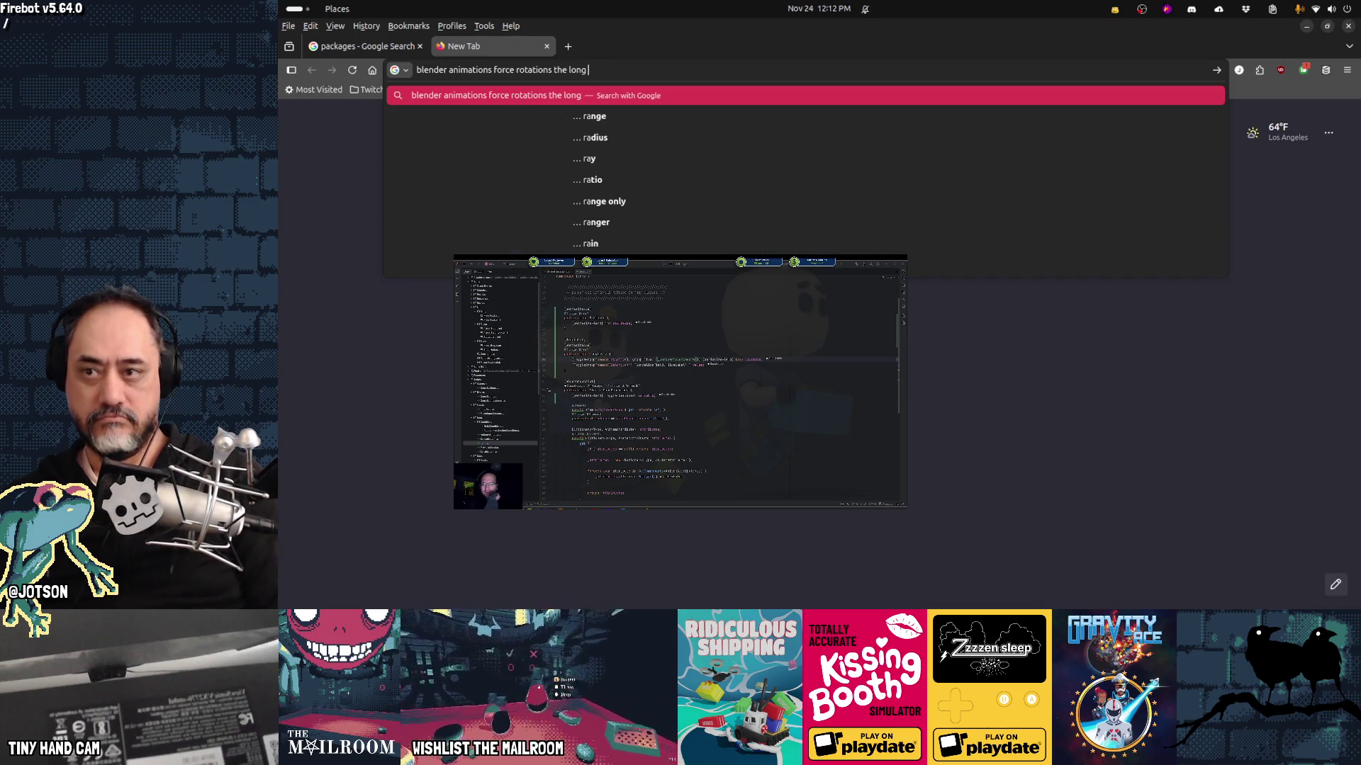
pyautogui.write('ray')
pyautogui.press('Return')
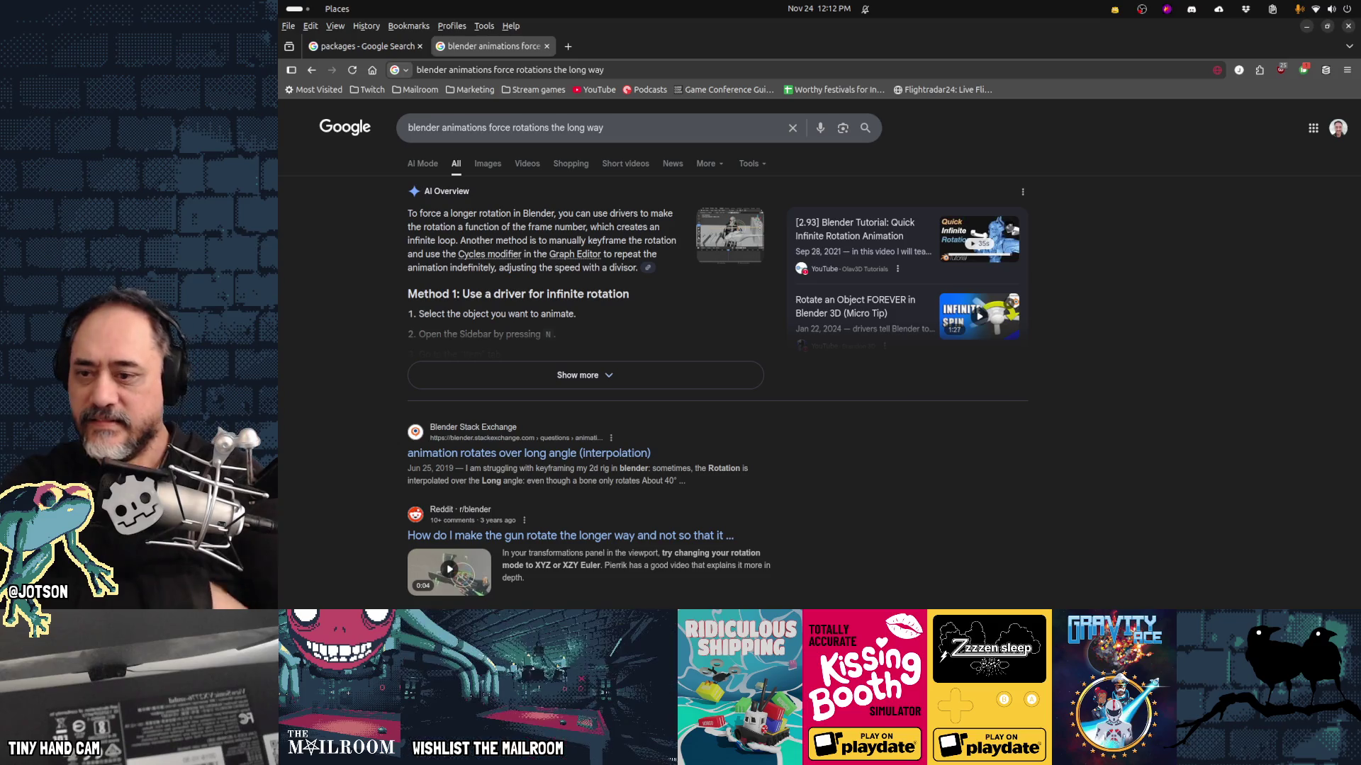
pyautogui.click(557, 453)
pyautogui.scroll(-2, 982, 405)
pyautogui.scroll(-10, 980, 405)
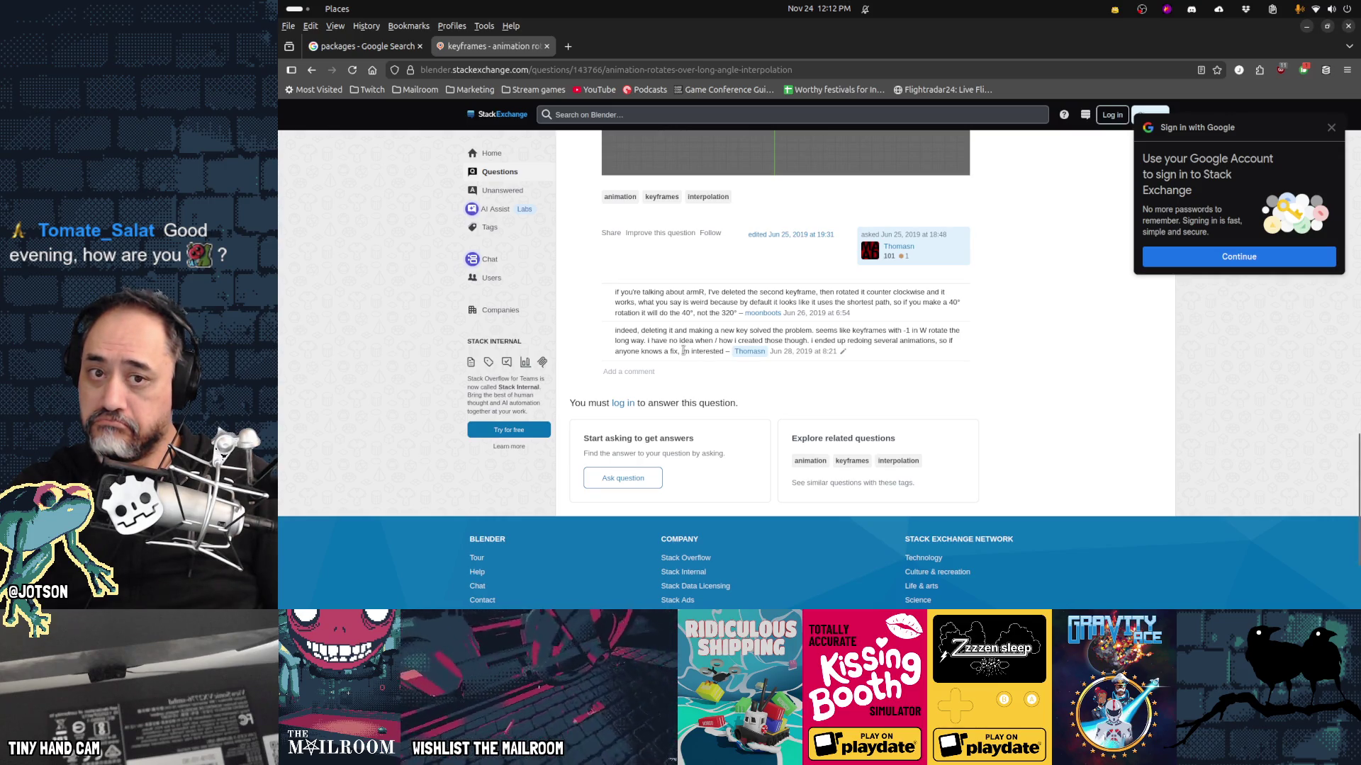
pyautogui.hotkey('alt', 'Left')
pyautogui.hotkey('alt', 'Tab')
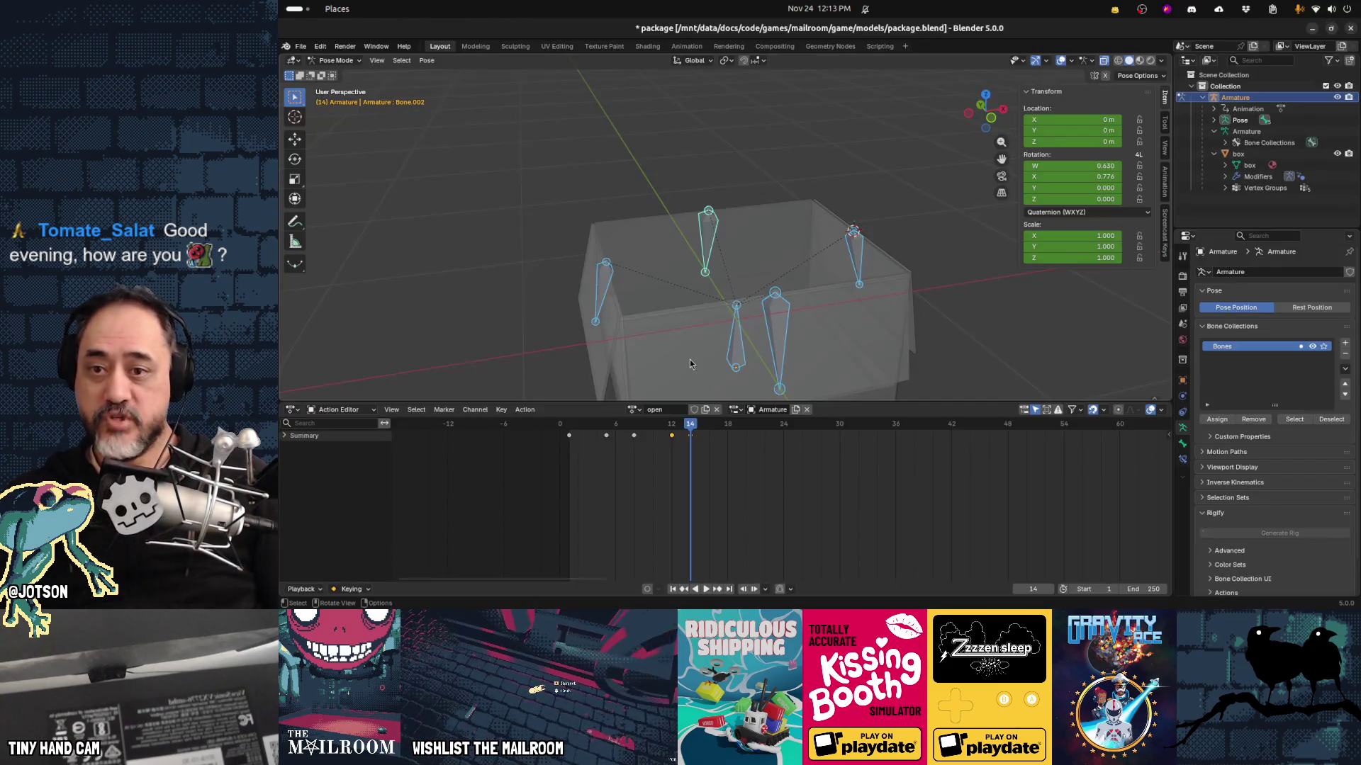
# Step: Select Bone.001 and scrub to frame 5, where it holds W 0.632, X -0.775
pyautogui.click(780, 320)
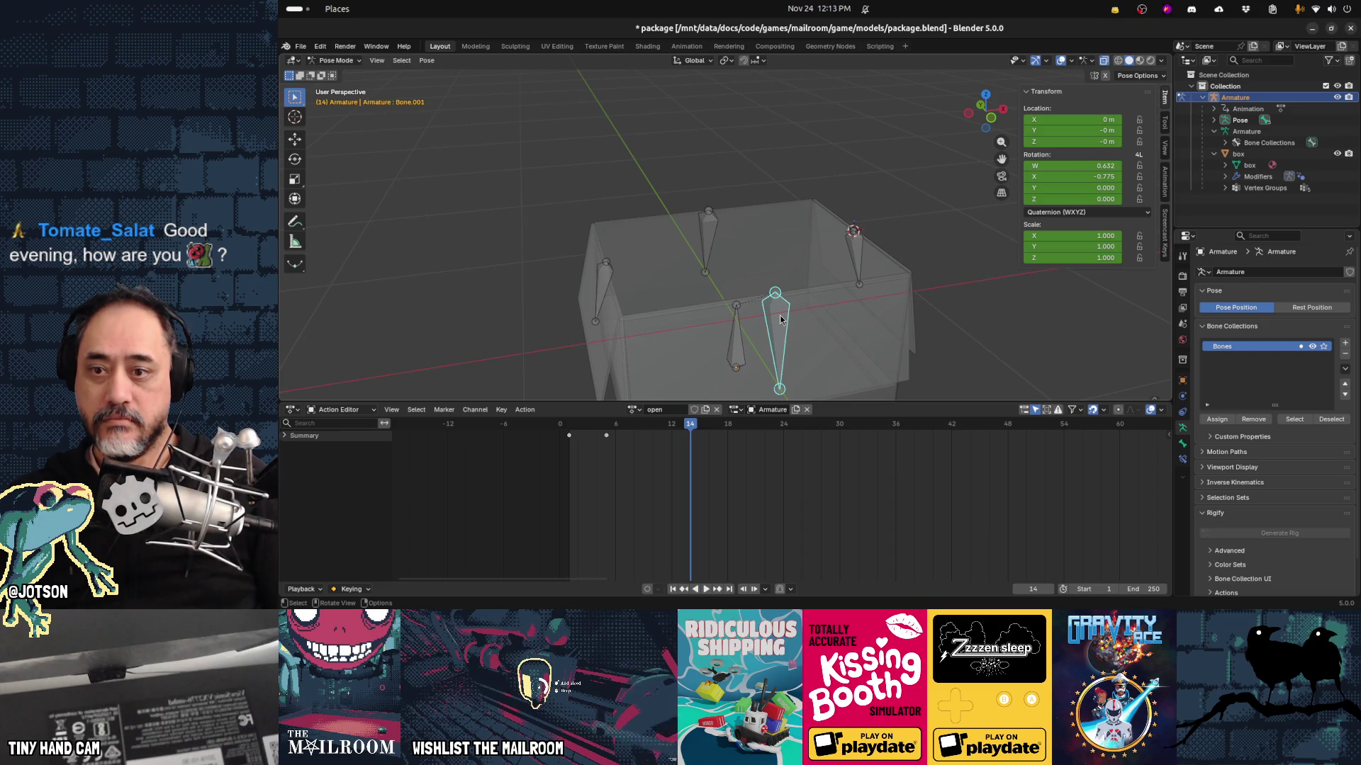
pyautogui.moveTo(690, 427); pyautogui.dragTo(605, 442)
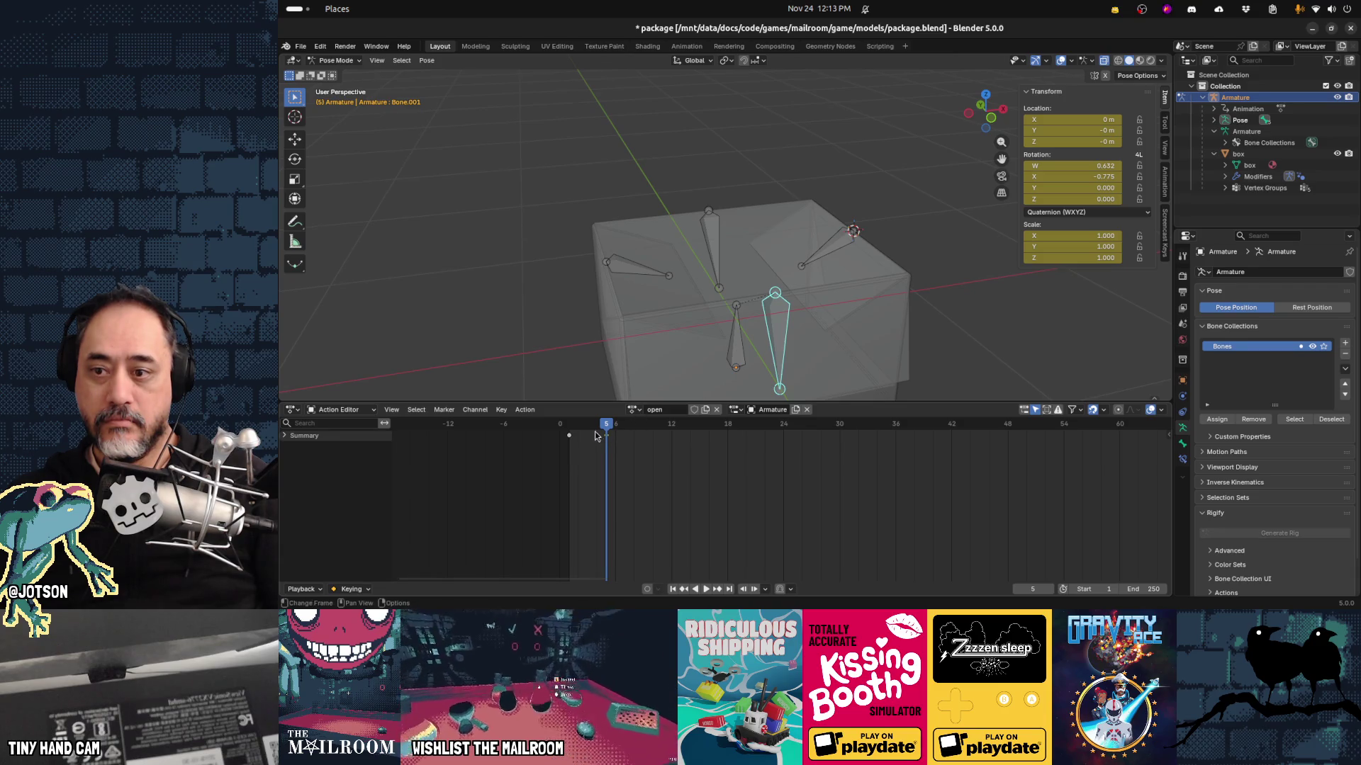
pyautogui.moveTo(607, 441)
pyautogui.mouseDown()
pyautogui.moveTo(560, 436)
pyautogui.moveTo(604, 440)
pyautogui.moveTo(562, 455)
pyautogui.moveTo(605, 449)
pyautogui.mouseUp()
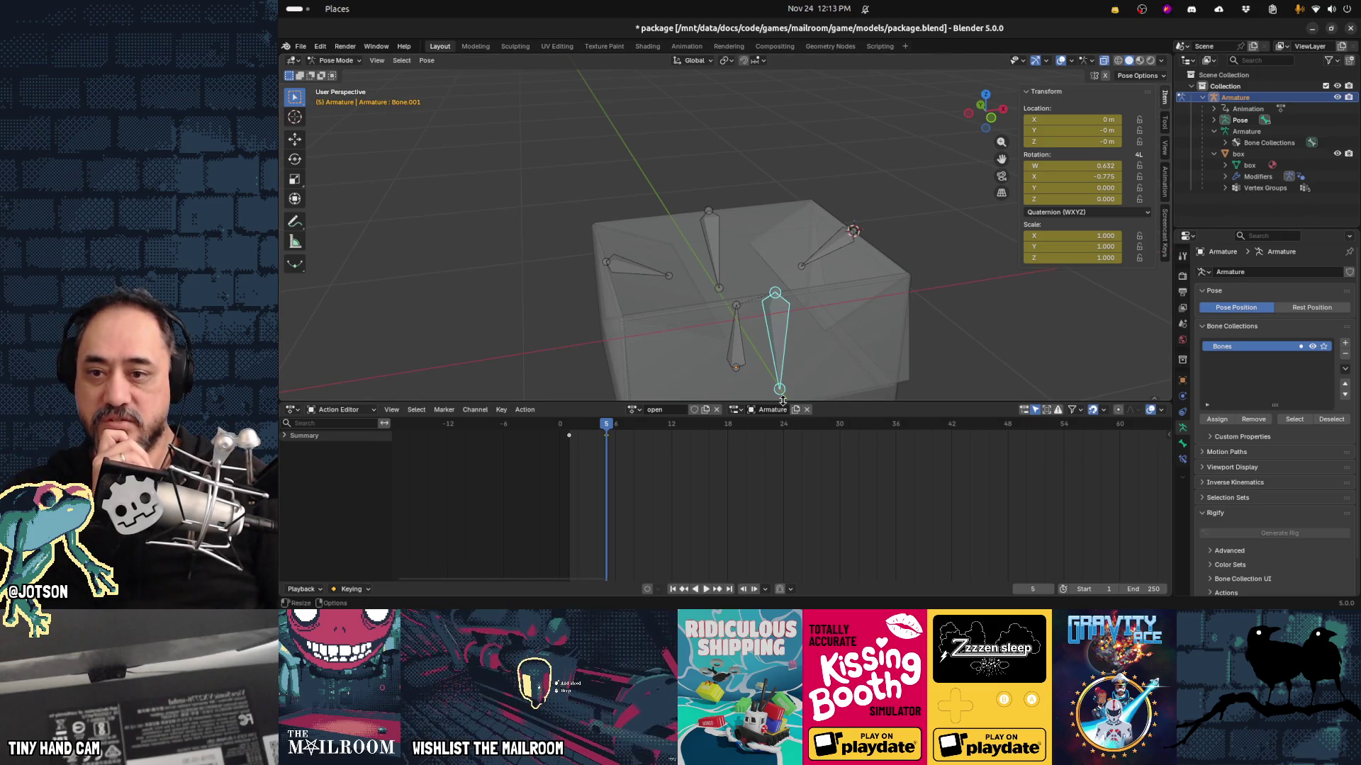
pyautogui.scroll(-2, 806, 336)
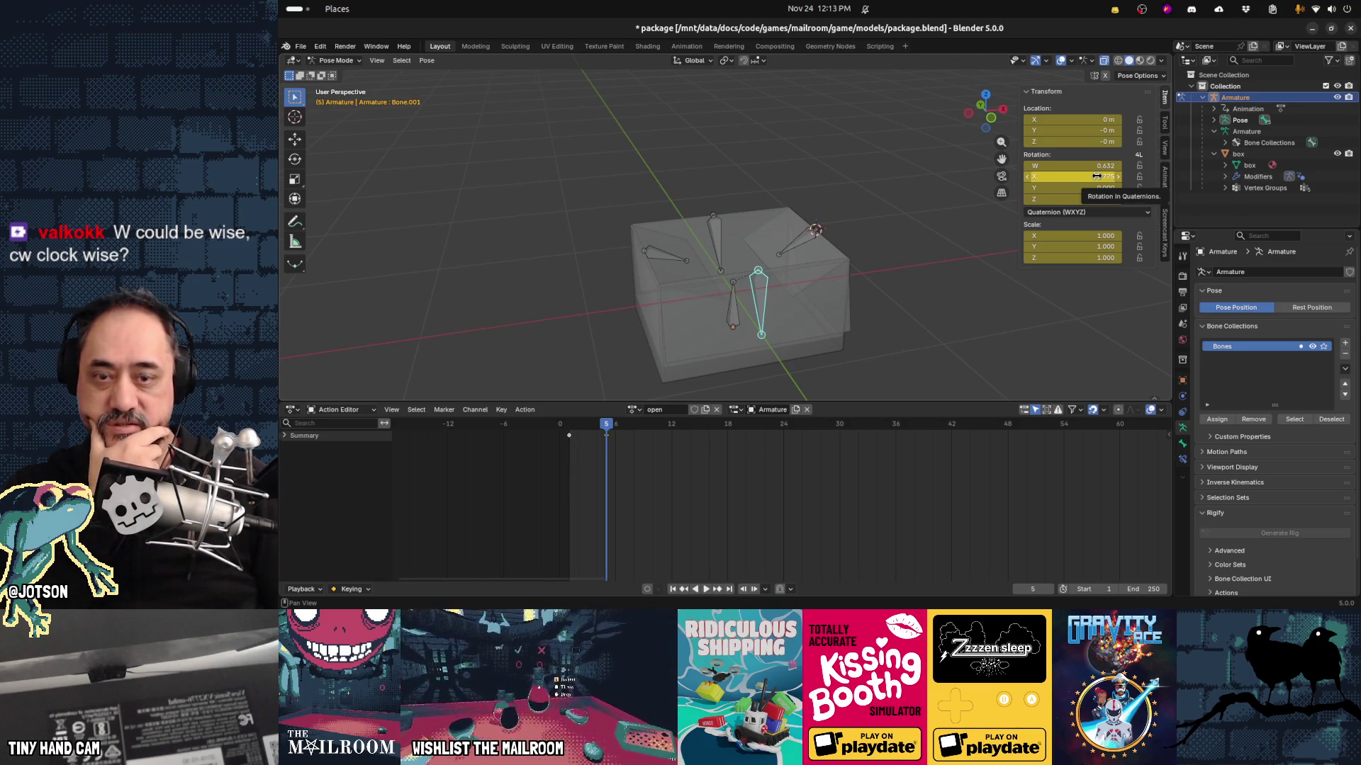
pyautogui.click(1083, 212)
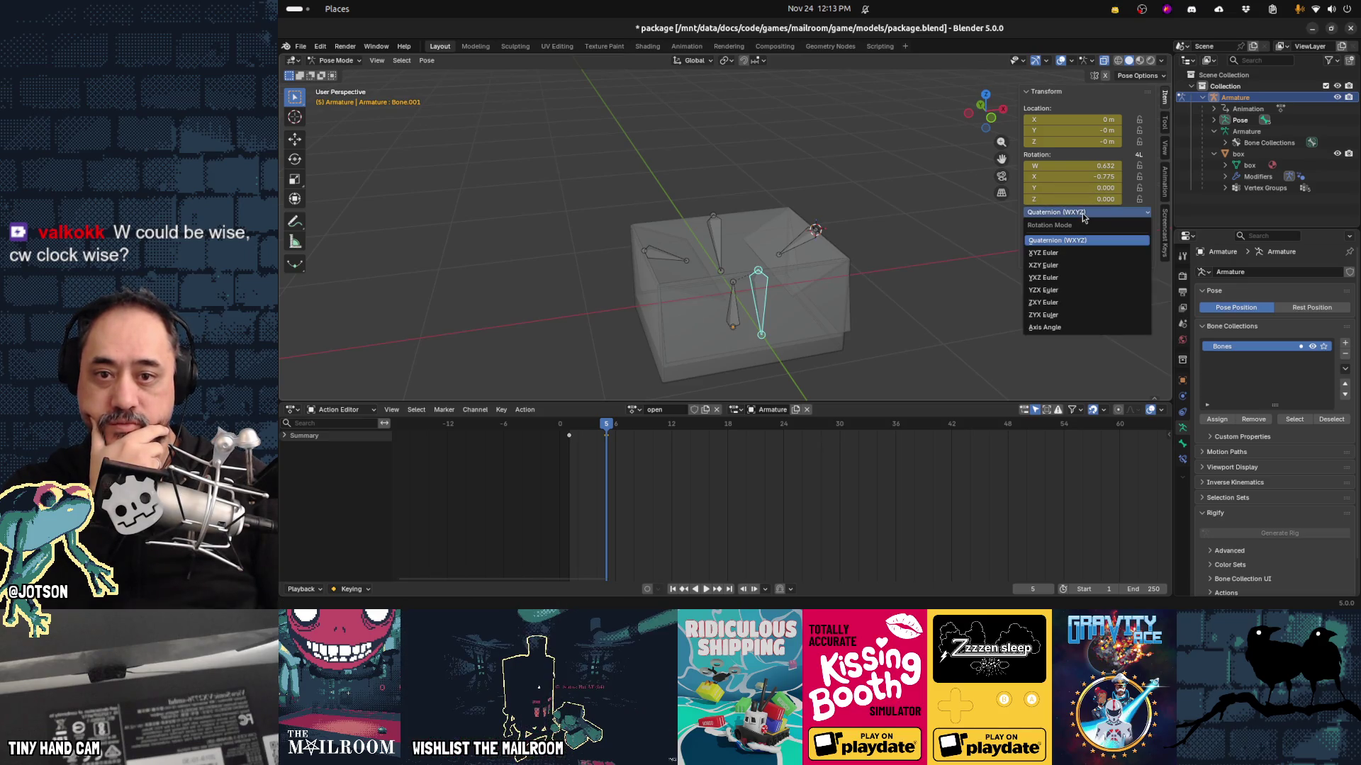
# Step: Switch Bone.001 to XYZ Euler and add 360° to its X rotation (about 258.4°), then preview the open action
pyautogui.click(1053, 253)
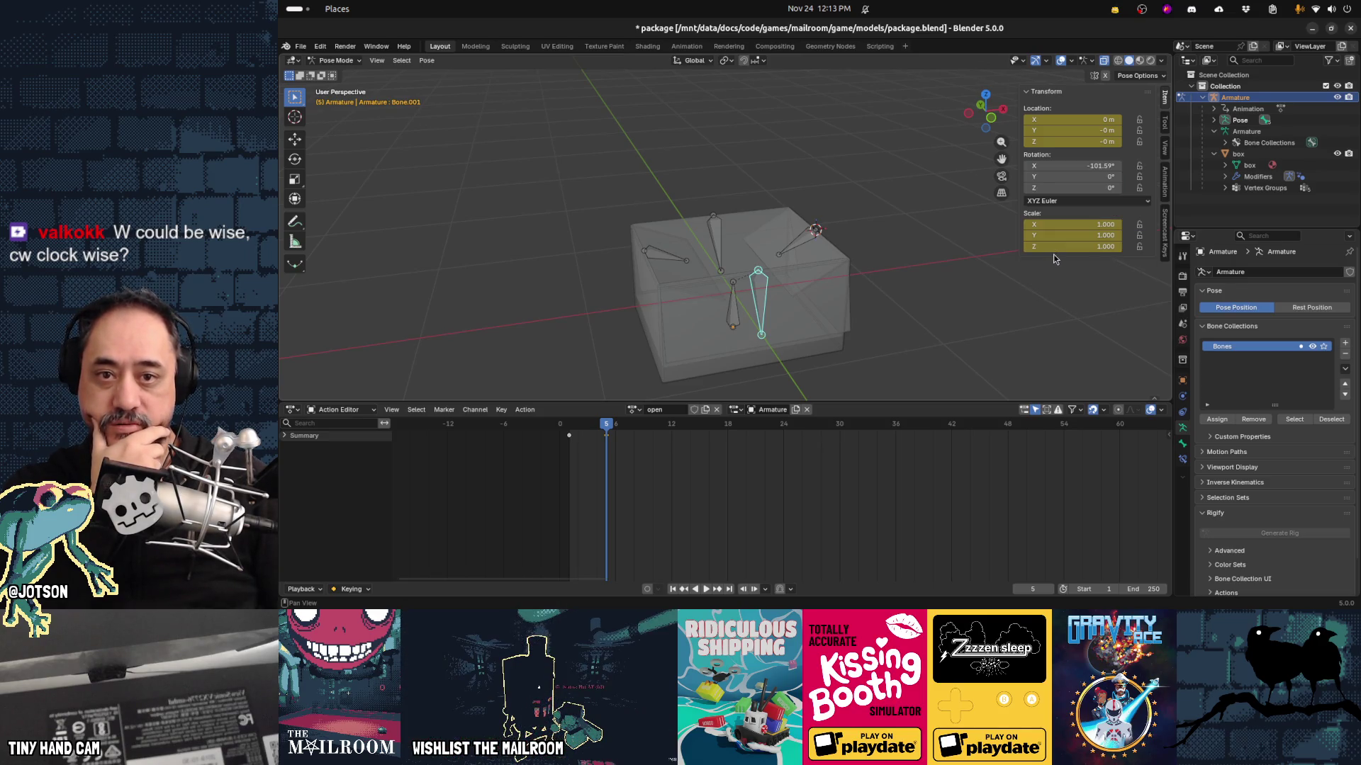
pyautogui.click(1076, 166)
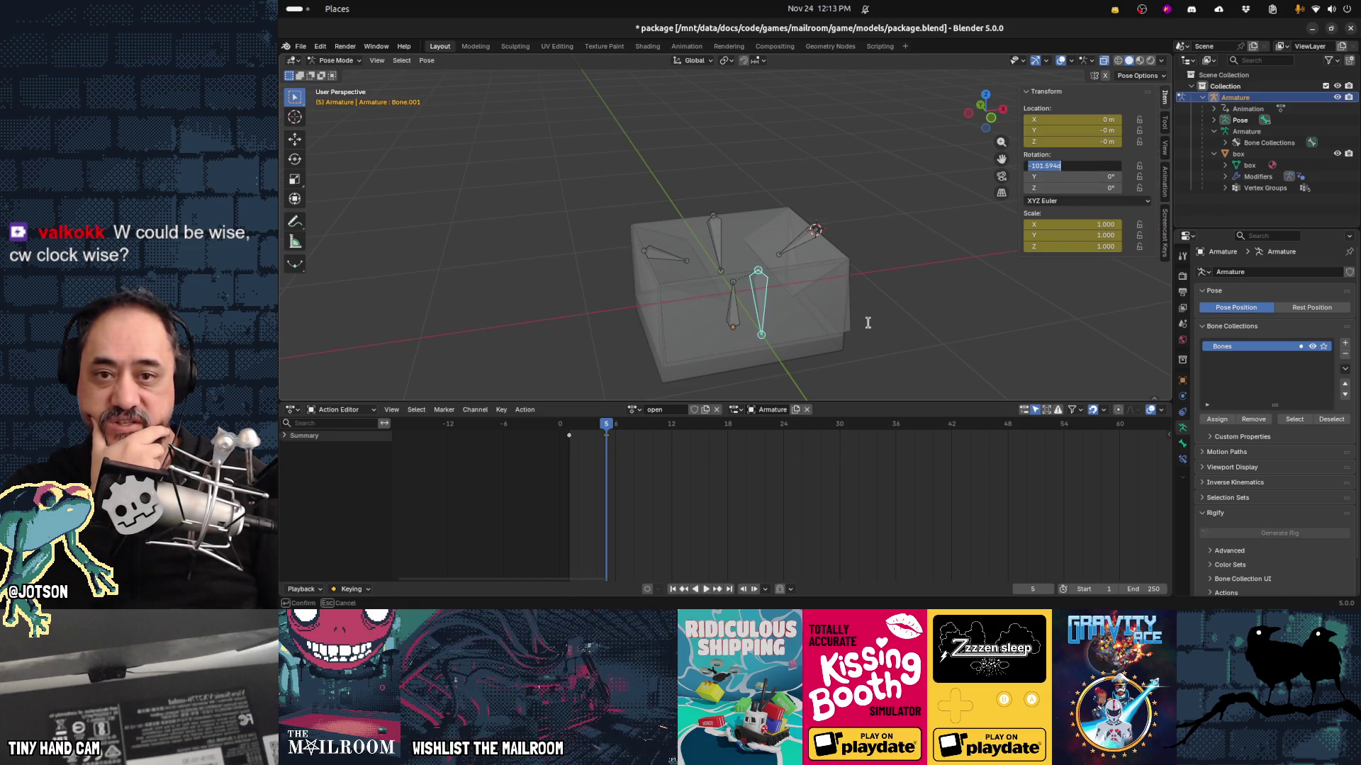
pyautogui.click(1106, 167)
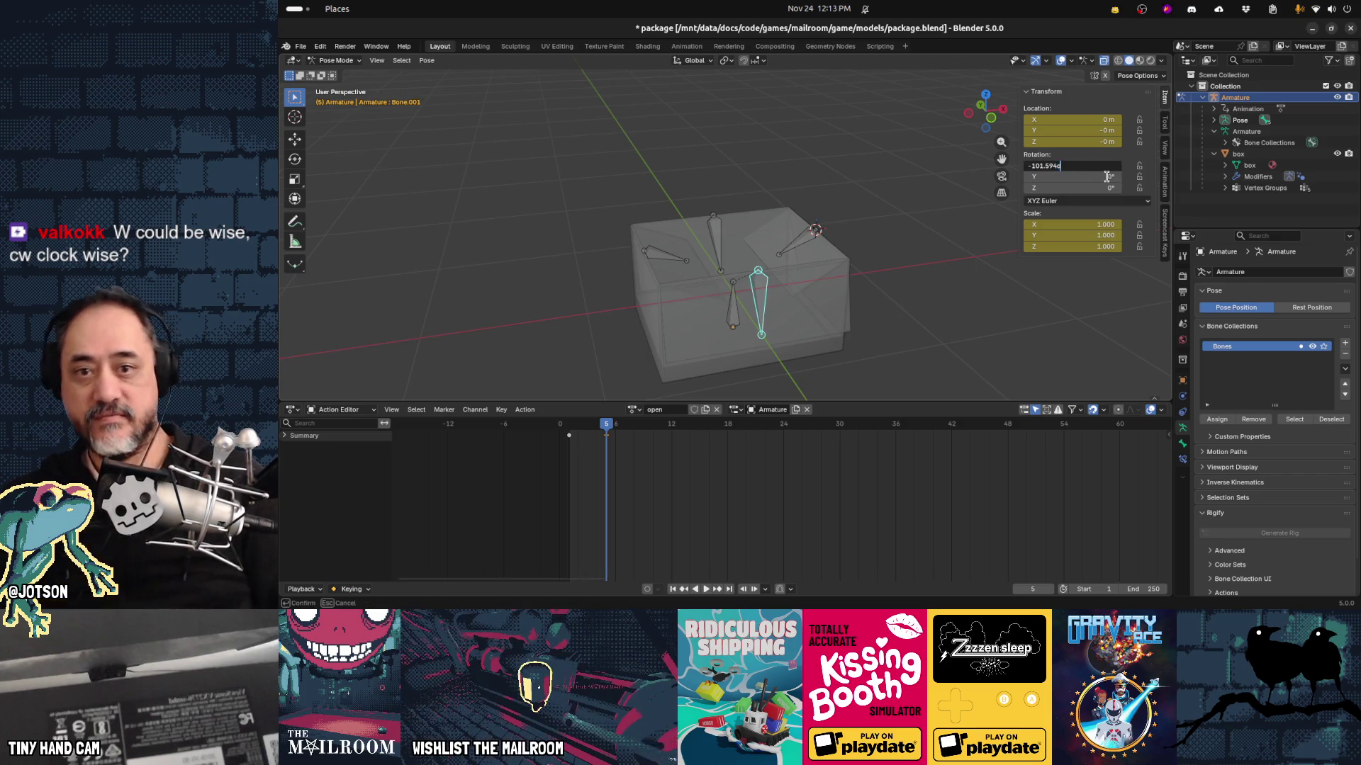
pyautogui.write('+360')
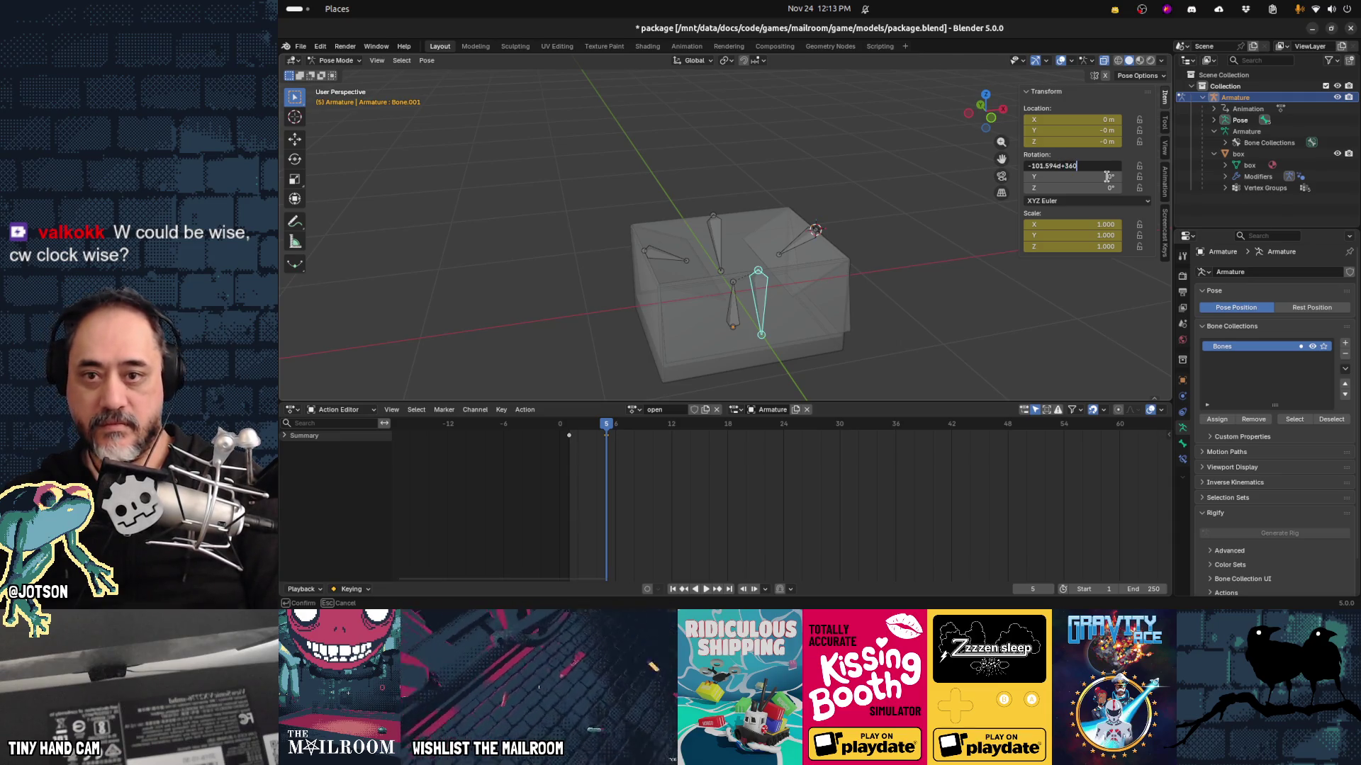
pyautogui.press('Return')
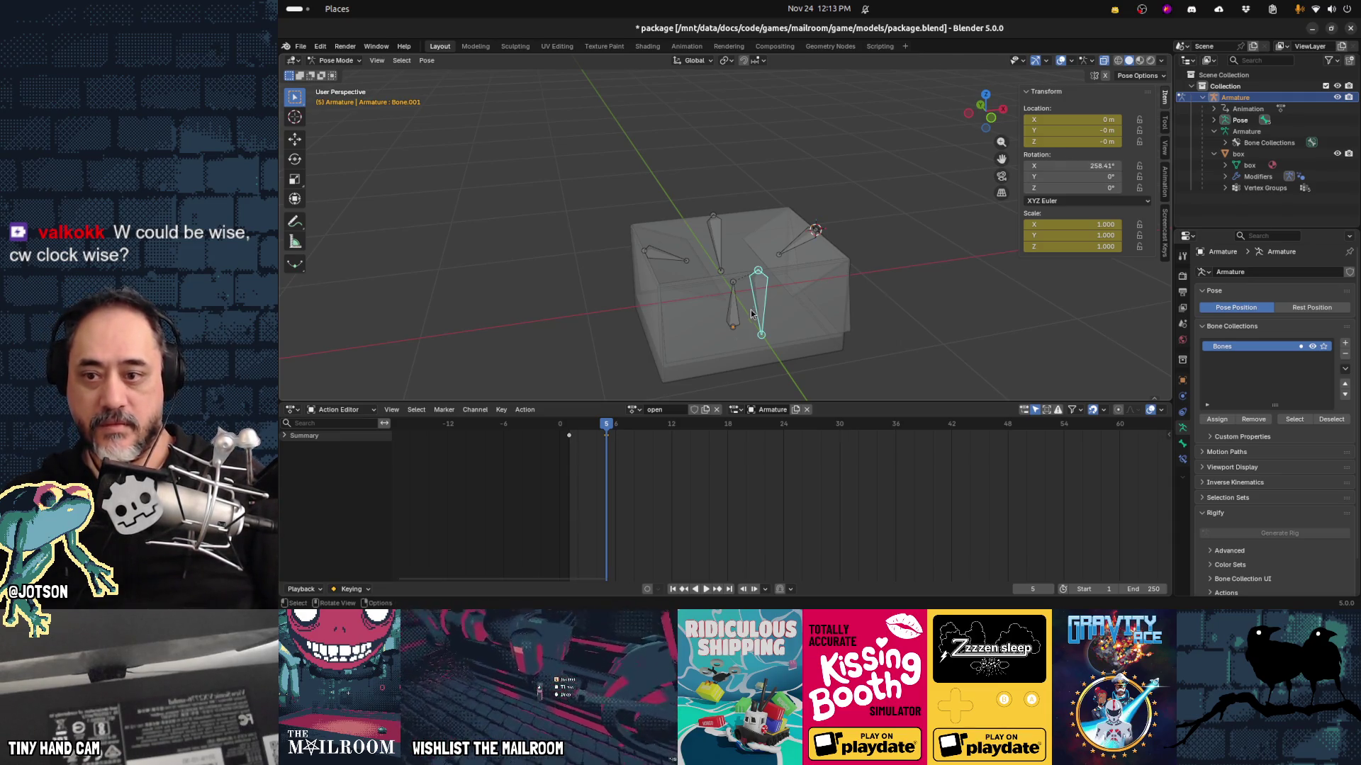
pyautogui.moveTo(606, 428)
pyautogui.mouseDown()
pyautogui.moveTo(568, 433)
pyautogui.moveTo(610, 435)
pyautogui.moveTo(573, 437)
pyautogui.moveTo(599, 445)
pyautogui.moveTo(582, 451)
pyautogui.moveTo(571, 448)
pyautogui.moveTo(614, 445)
pyautogui.moveTo(574, 452)
pyautogui.moveTo(606, 449)
pyautogui.mouseUp()
pyautogui.press('space')
pyautogui.press('space')
pyautogui.press('space')
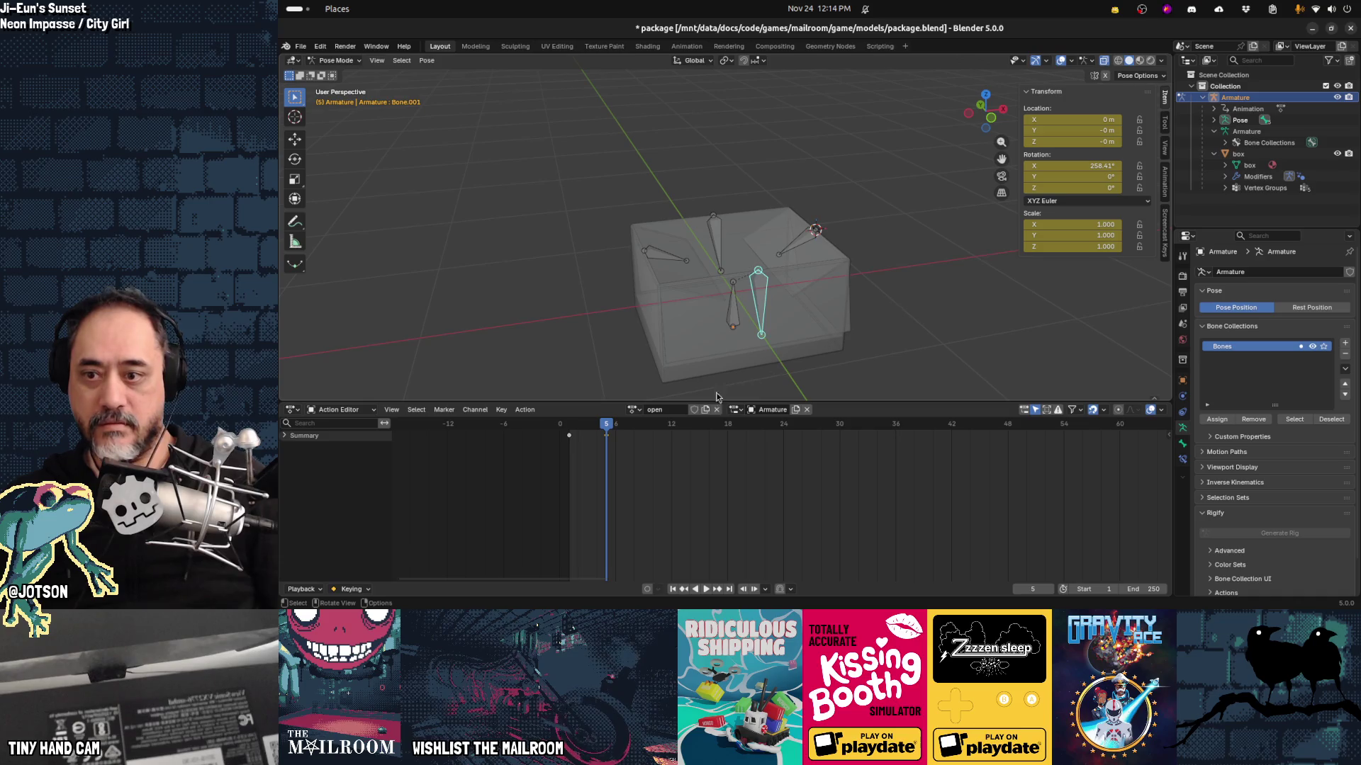
pyautogui.moveTo(614, 425); pyautogui.dragTo(577, 427)
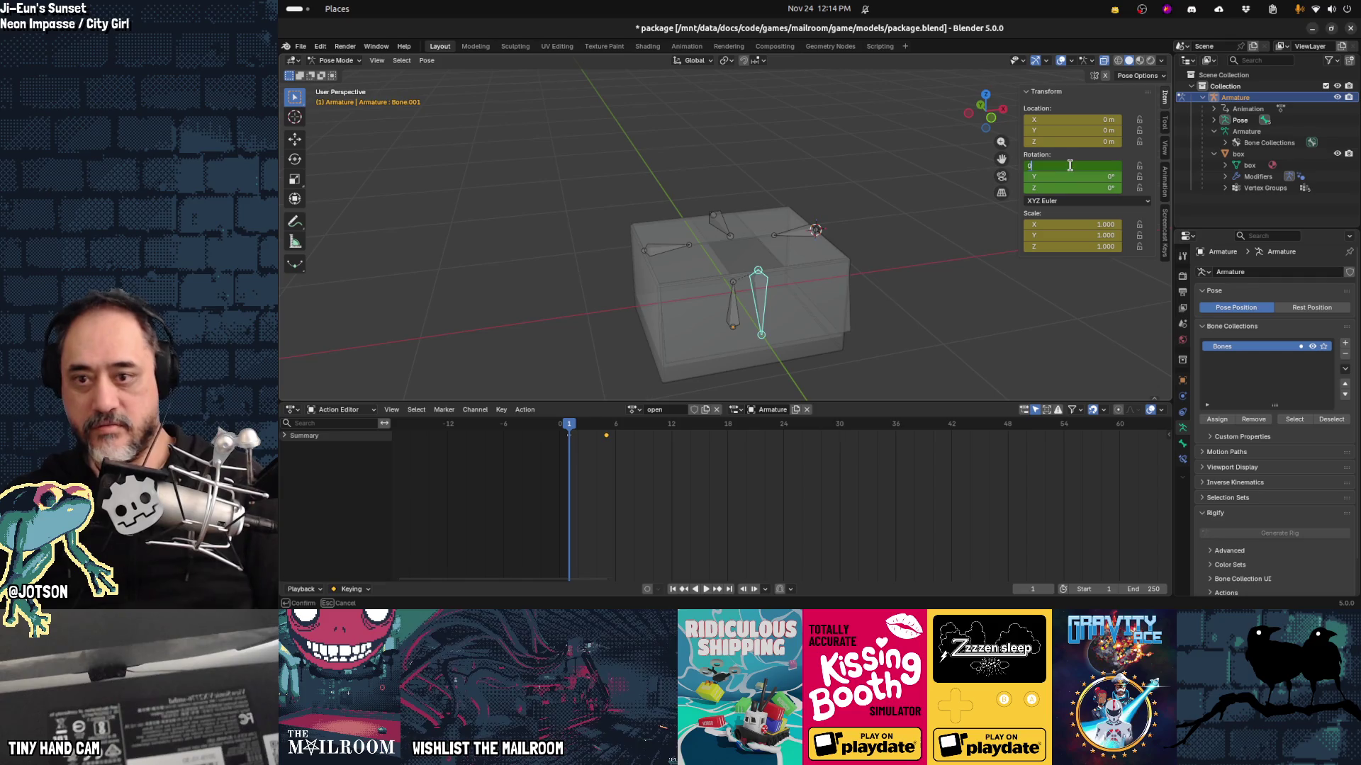
# Step: Set Bone.001's X rotation to 0° at frame 1 and scrub to watch the flap swing
pyautogui.write('0')
pyautogui.press('Return')
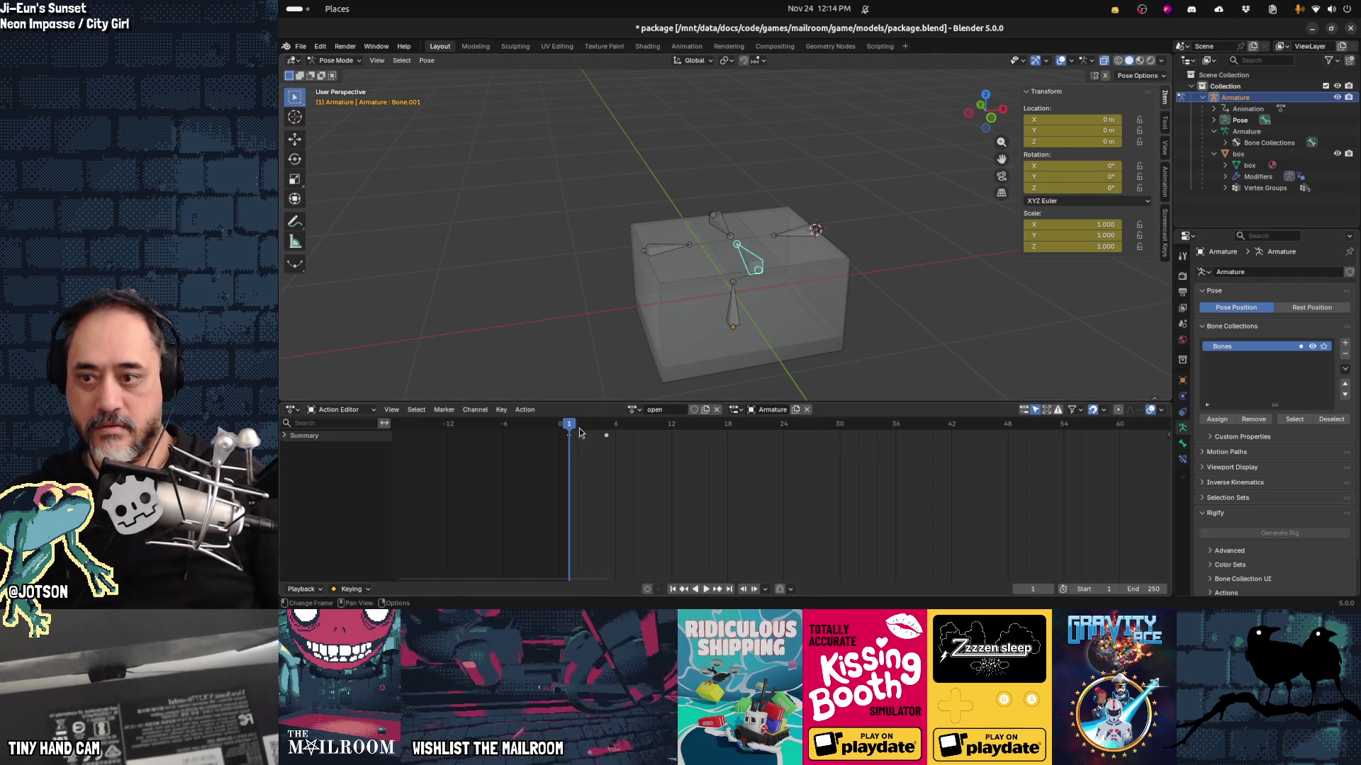
pyautogui.moveTo(570, 428); pyautogui.dragTo(595, 431)
pyautogui.press('space')
pyautogui.click(569, 435)
pyautogui.press('space')
pyautogui.hotkey('shift', 'Left')
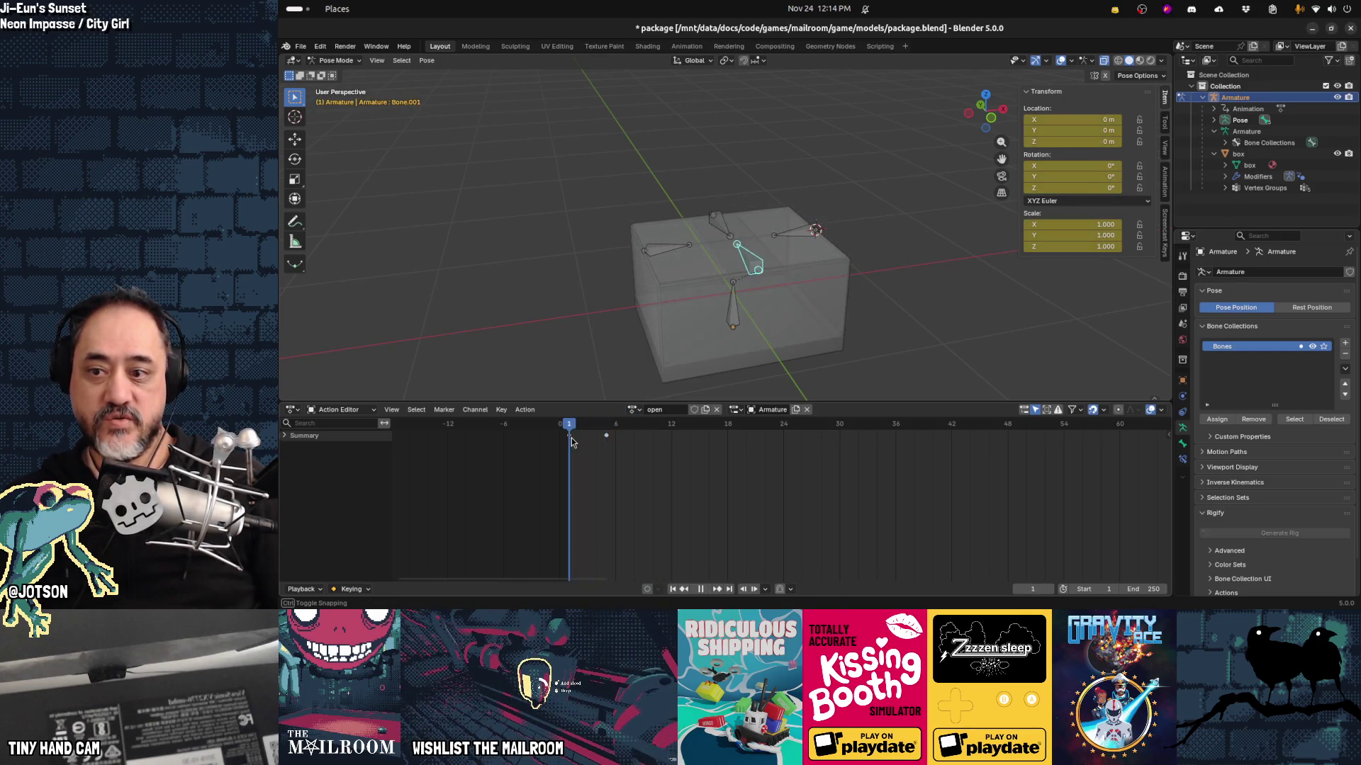
# Step: Replay the open animation from the start to check the flap, then select the next flap bone
pyautogui.moveTo(571, 425)
pyautogui.mouseDown()
pyautogui.moveTo(607, 425)
pyautogui.moveTo(578, 426)
pyautogui.mouseUp()
pyautogui.press('space')
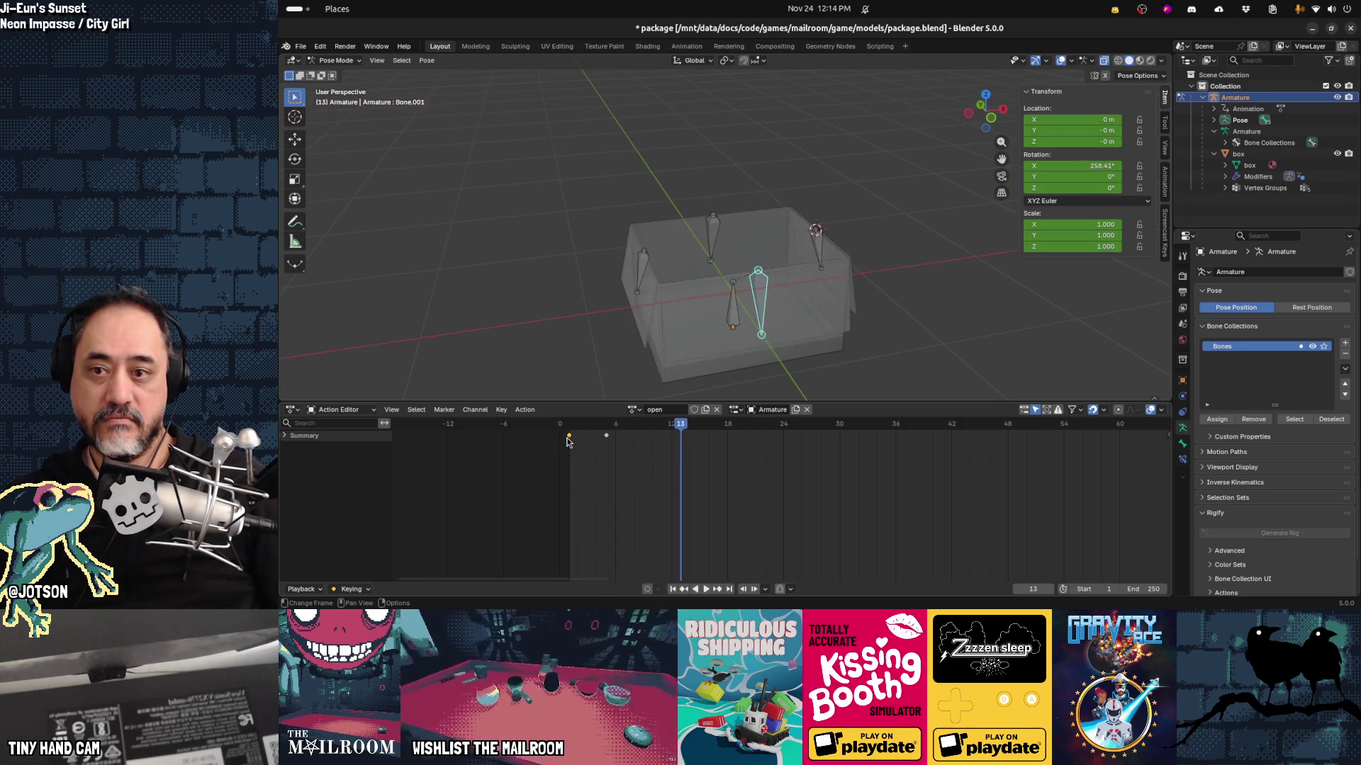
pyautogui.click(571, 426)
pyautogui.press('space')
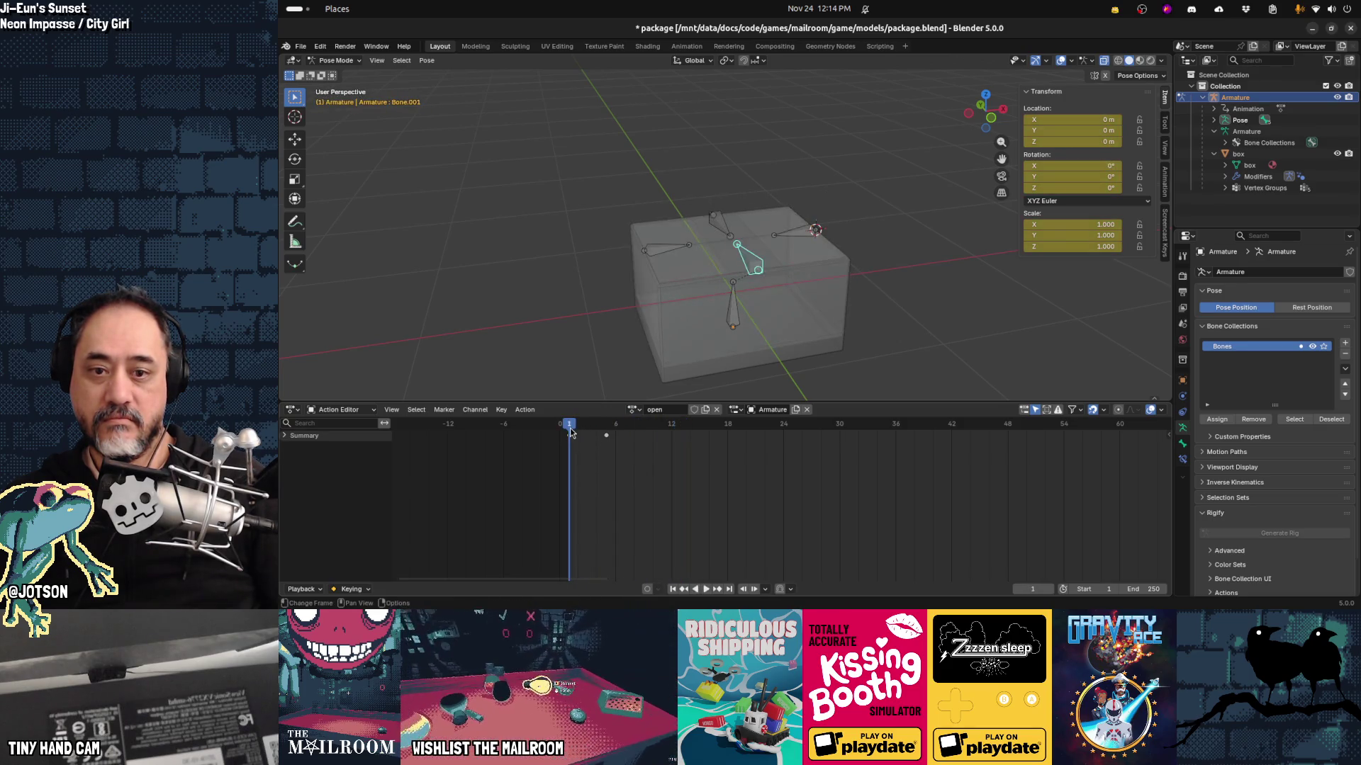
pyautogui.press('Escape')
pyautogui.press('space')
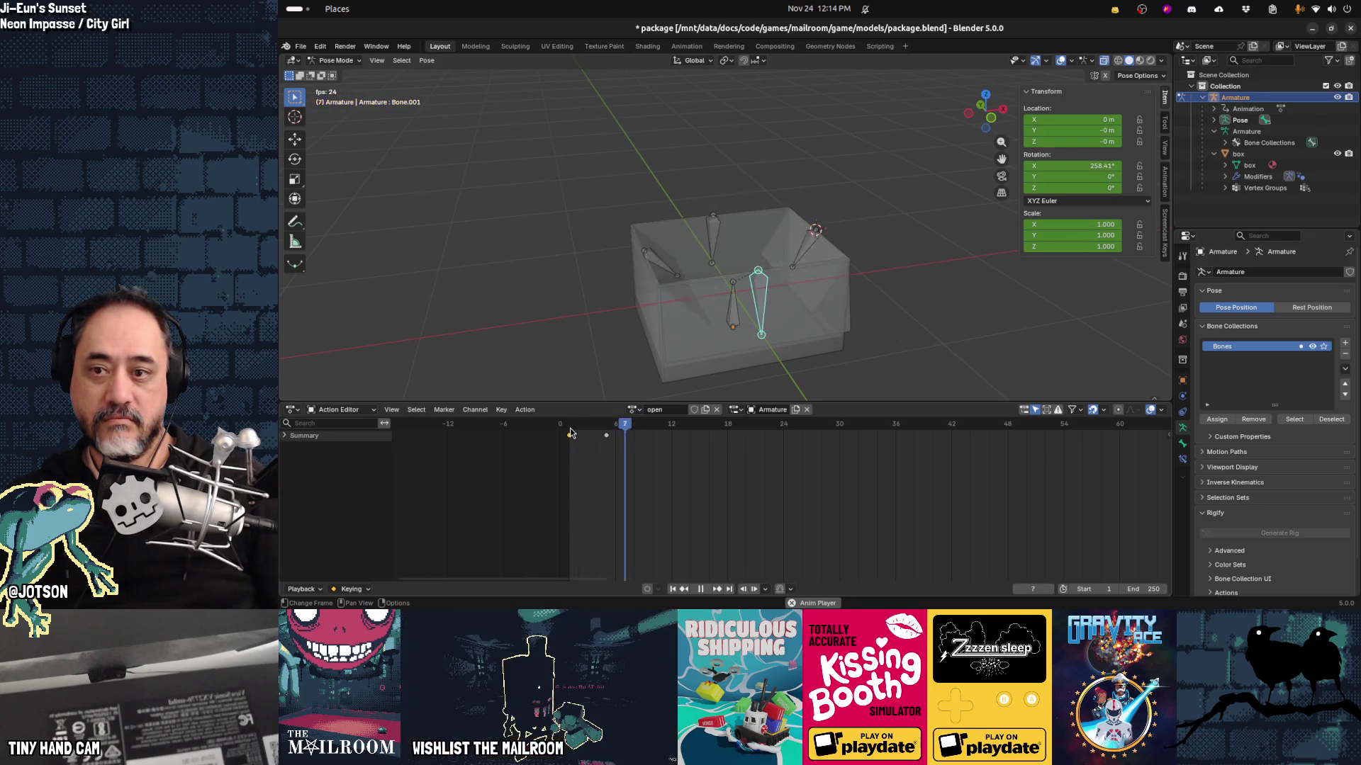
pyautogui.click(572, 427)
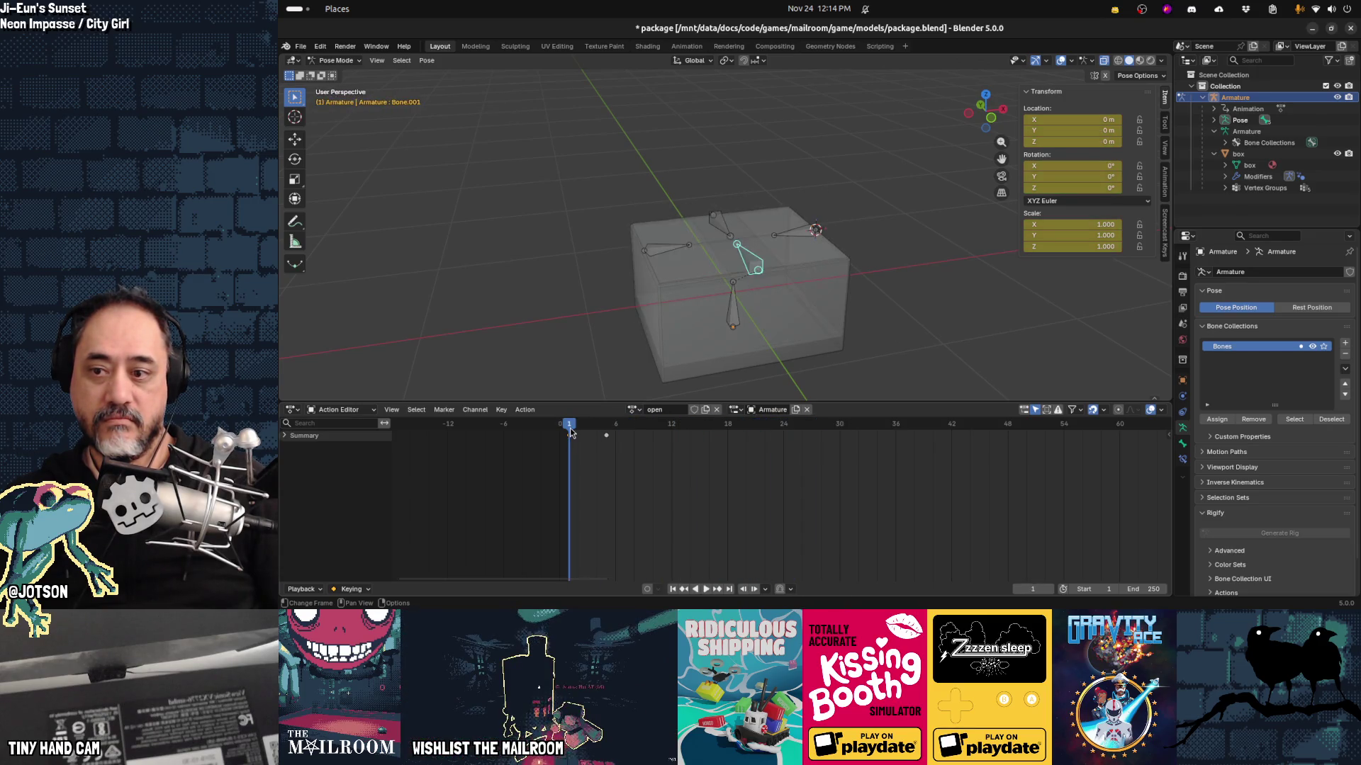
pyautogui.scroll(2, 594, 464)
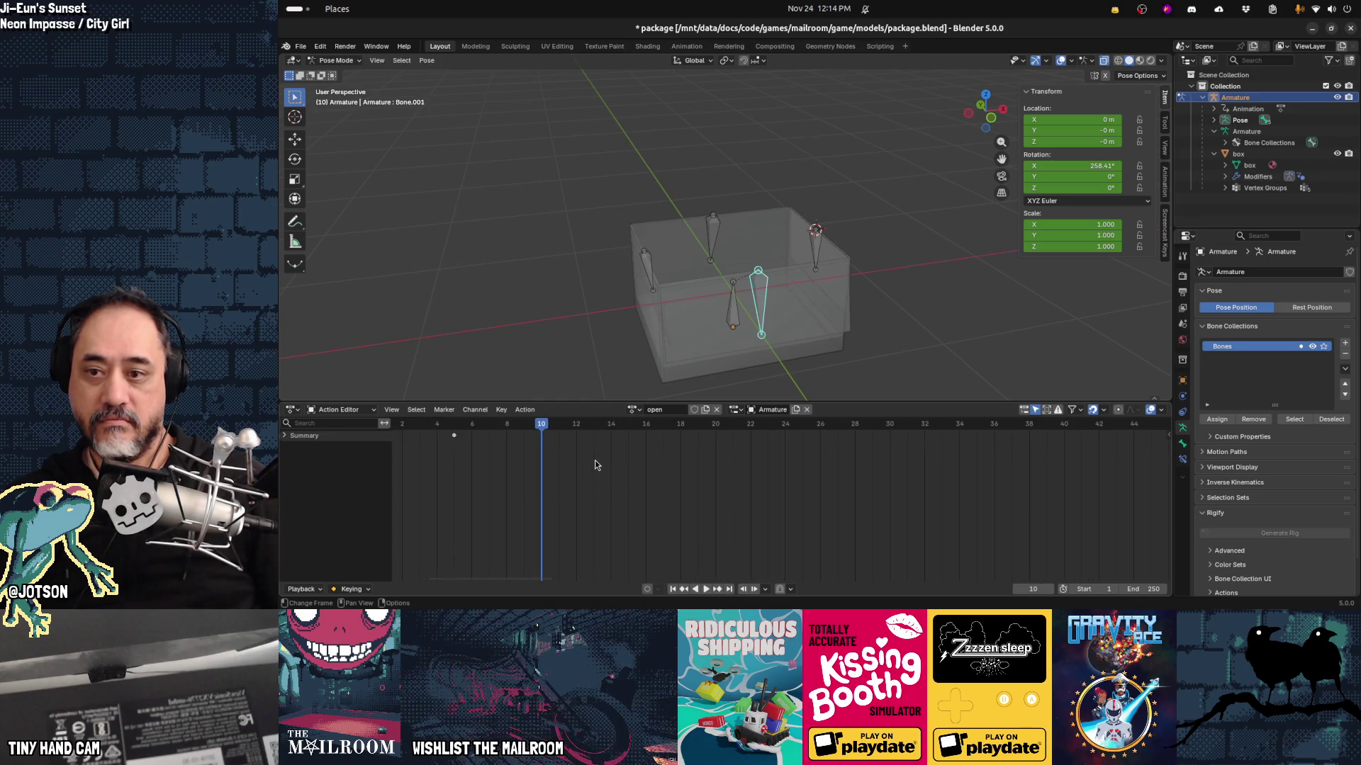
pyautogui.hscroll(-2, 594, 463)
pyautogui.click(714, 238)
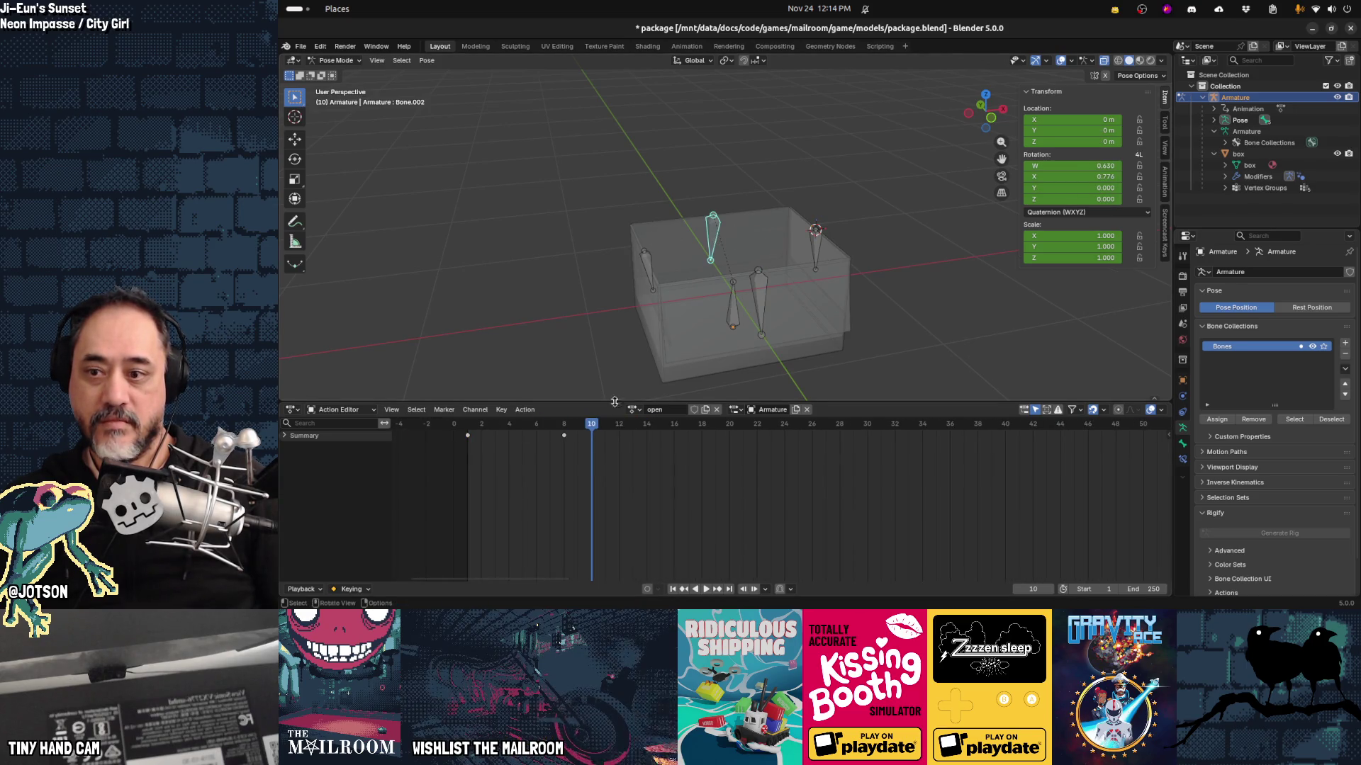
# Step: Return to frame 1 and switch the front flap bone, Bone.002, to XYZ Euler rotation
pyautogui.press('space')
pyautogui.click(468, 427)
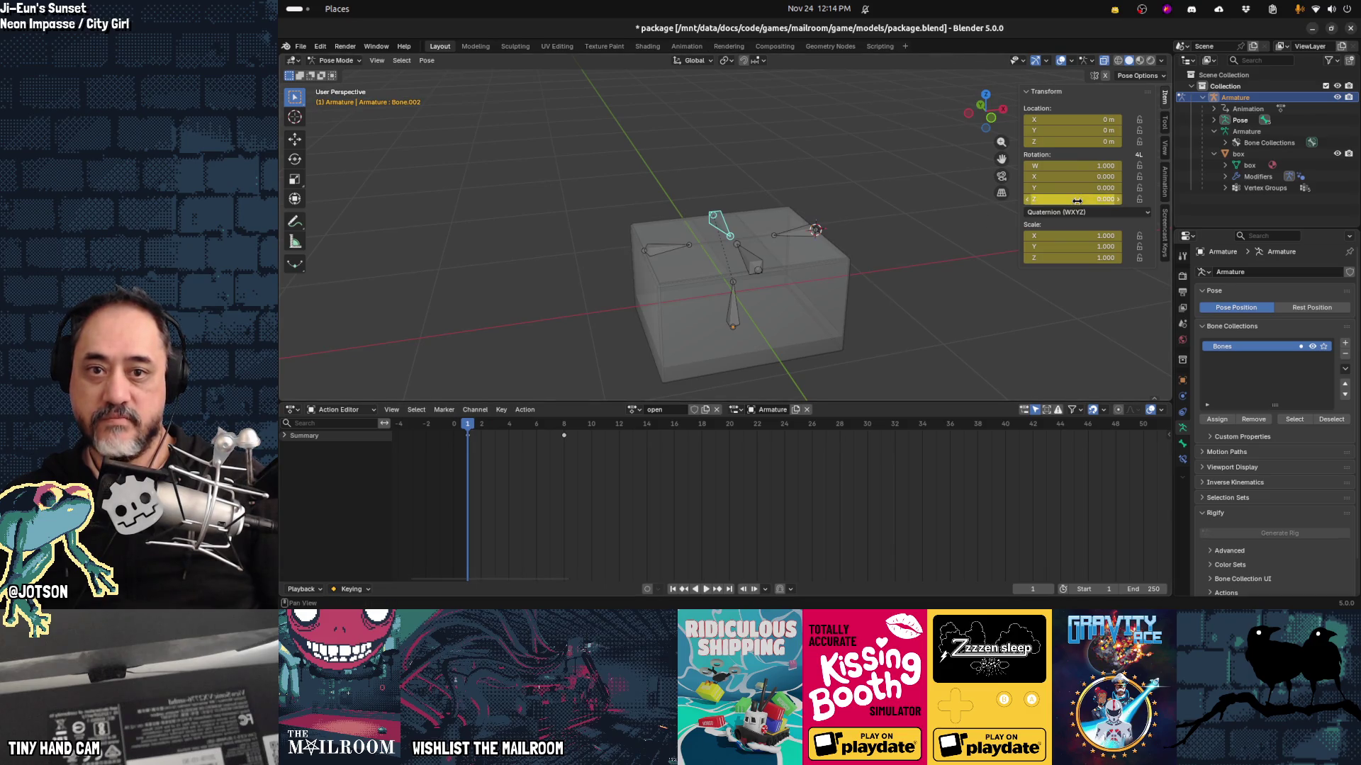
pyautogui.click(1095, 213)
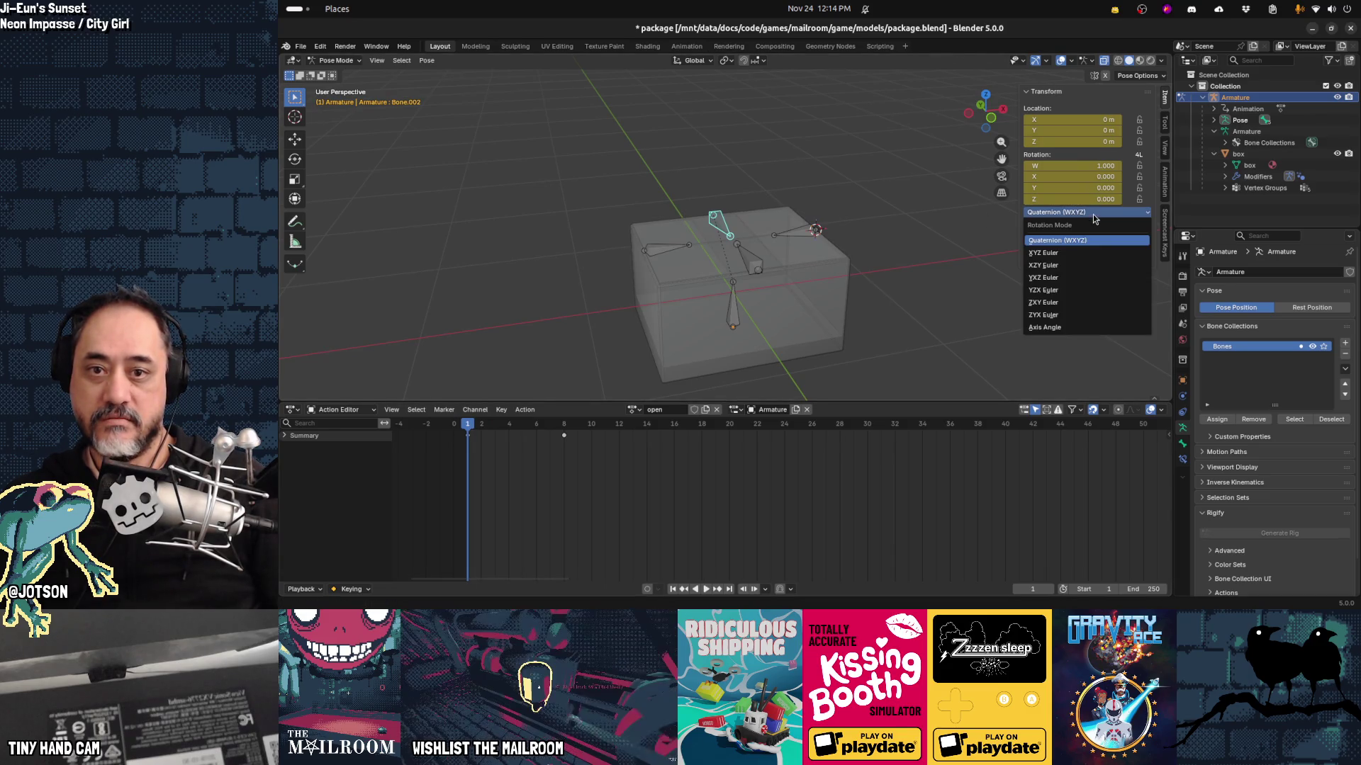
pyautogui.click(1078, 253)
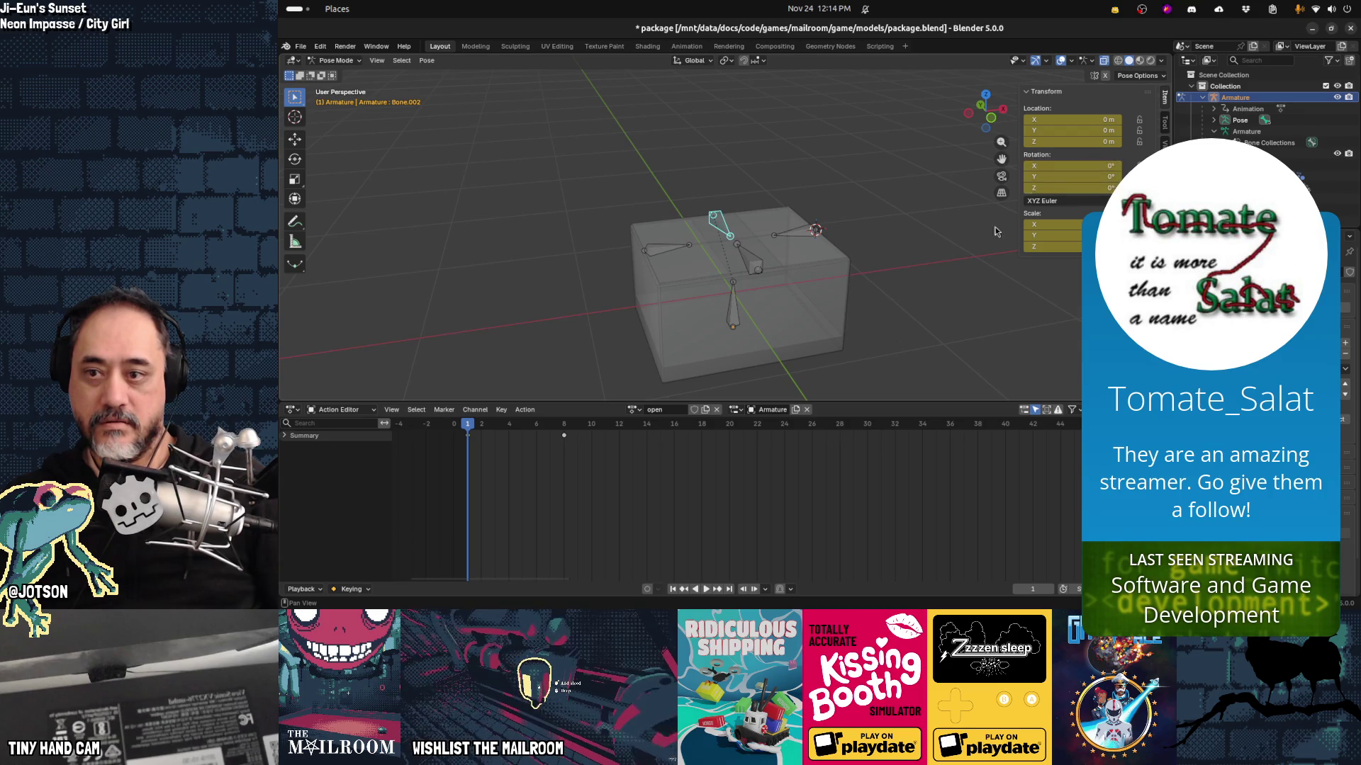
# Step: At frame 8, rotate the front flap about X to -257.65° and keyframe it
pyautogui.moveTo(507, 424); pyautogui.dragTo(565, 424)
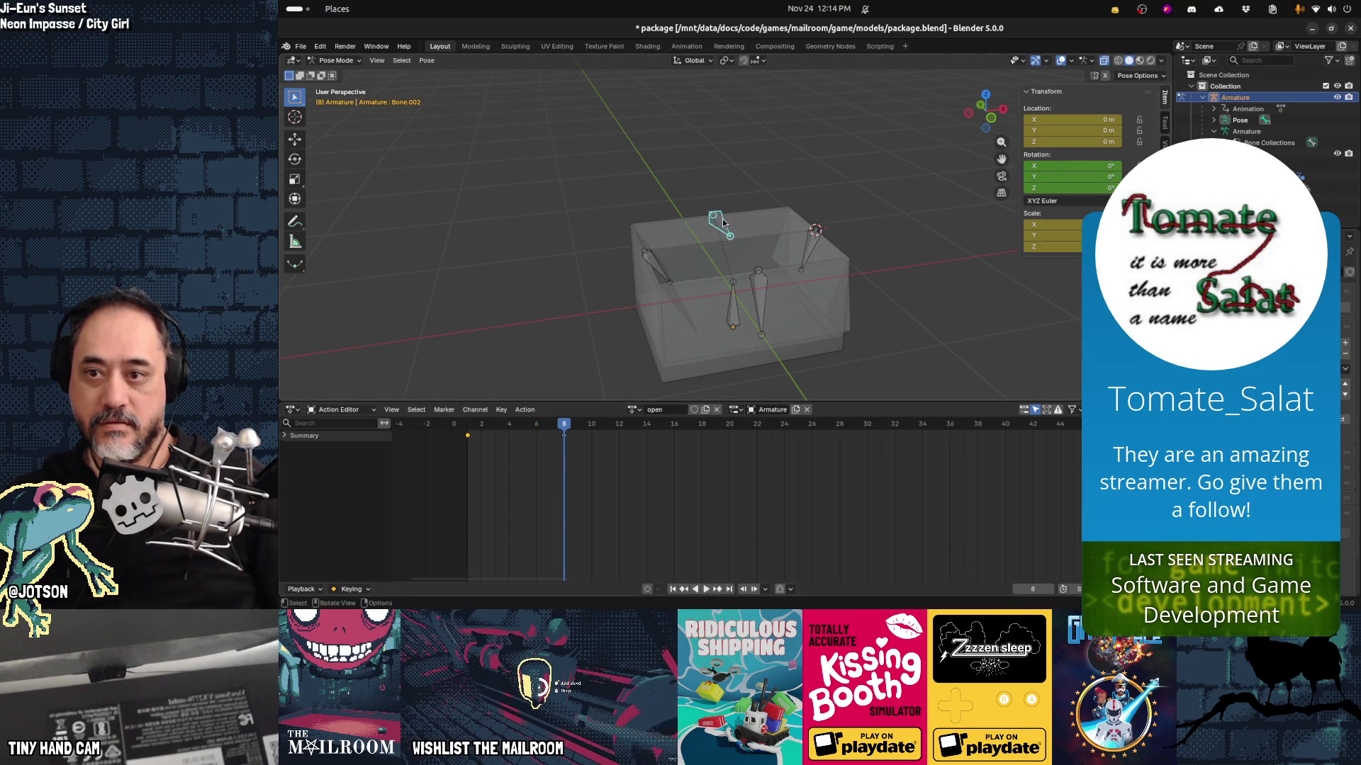
pyautogui.moveTo(726, 268); pyautogui.dragTo(851, 272)
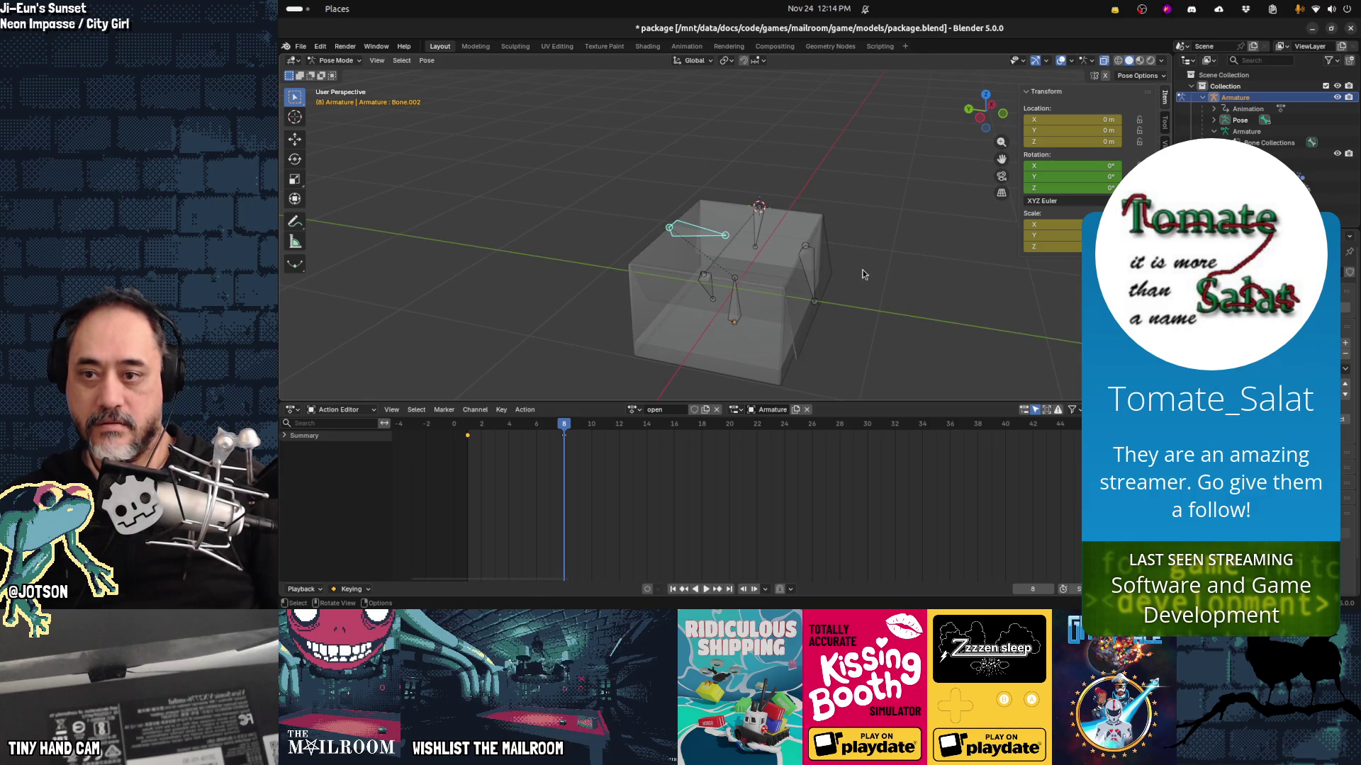
pyautogui.press('r')
pyautogui.press('x')
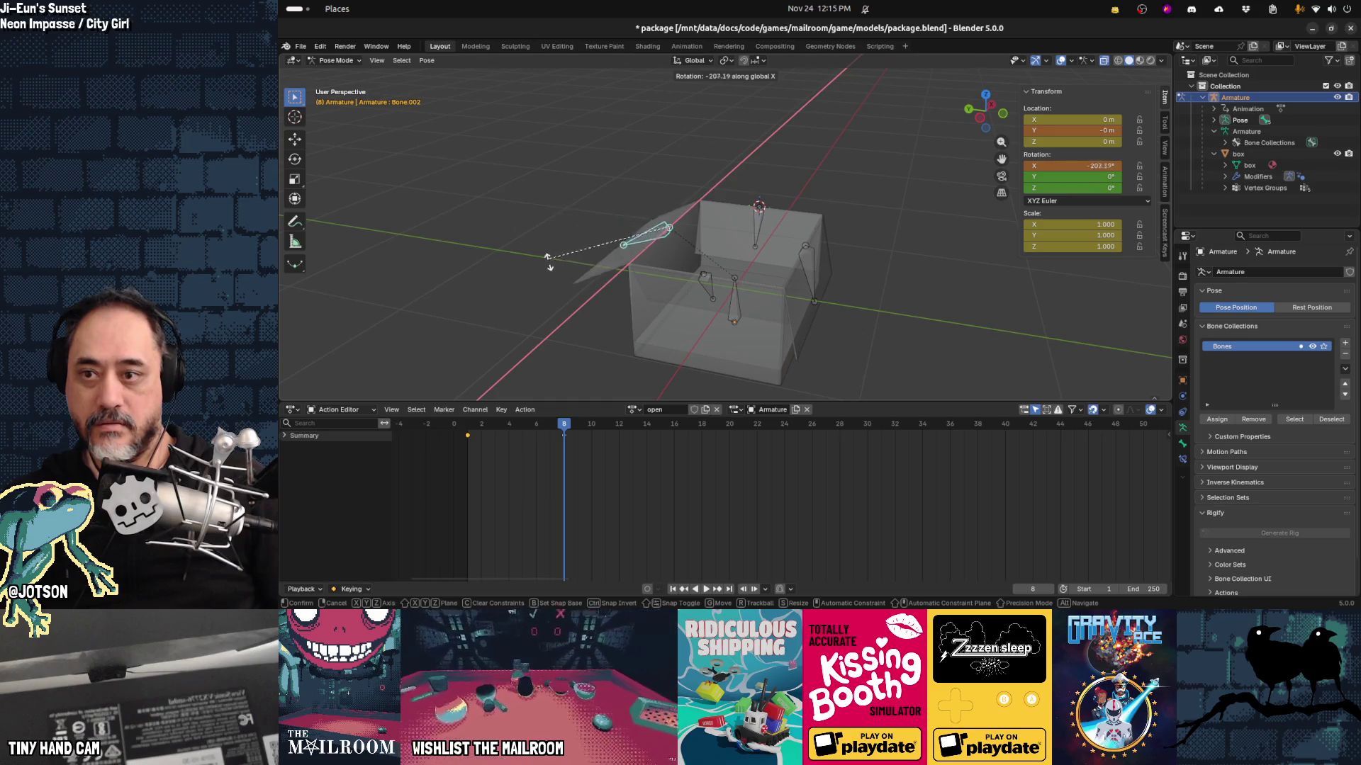
pyautogui.click(598, 383)
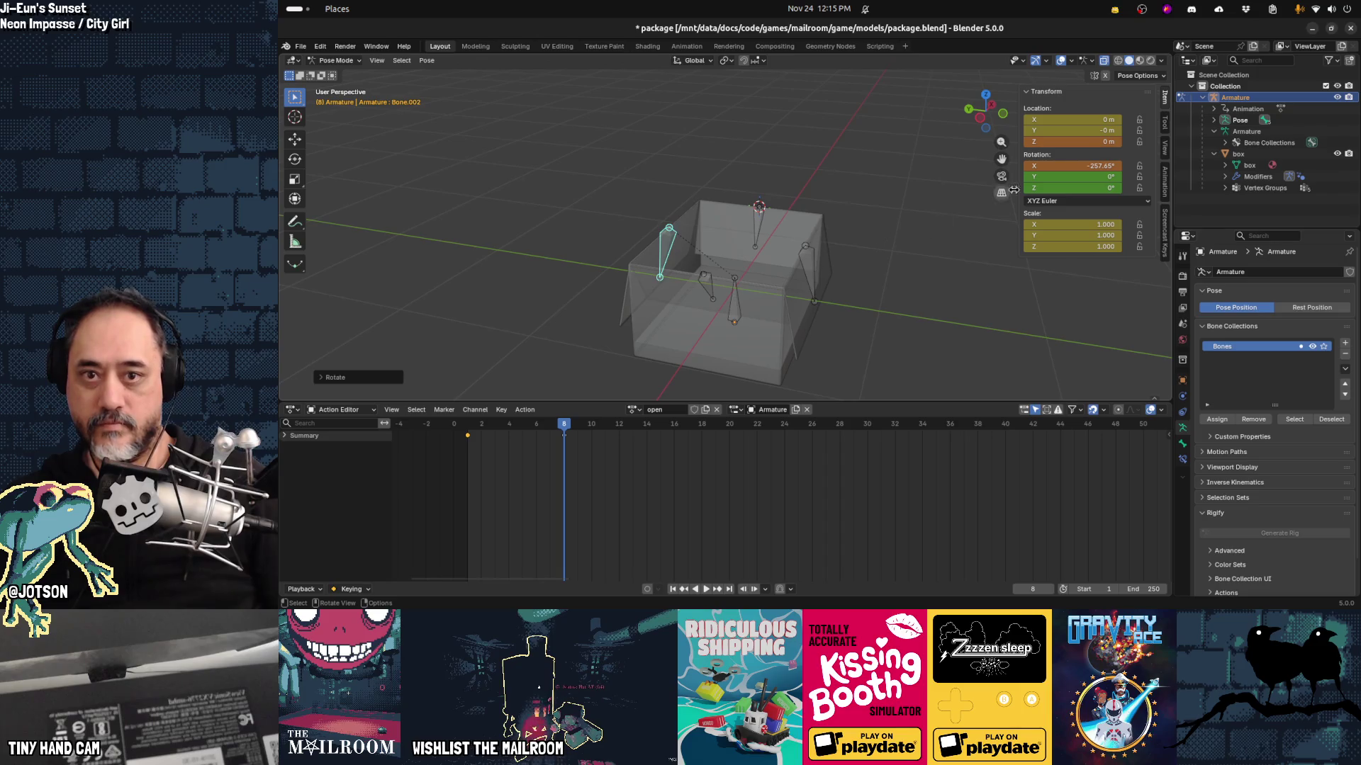
pyautogui.press('i')
# Step: Replay the open animation from frame 1, then select Bone.003 with the playhead at frame 1
pyautogui.moveTo(567, 433); pyautogui.dragTo(457, 440)
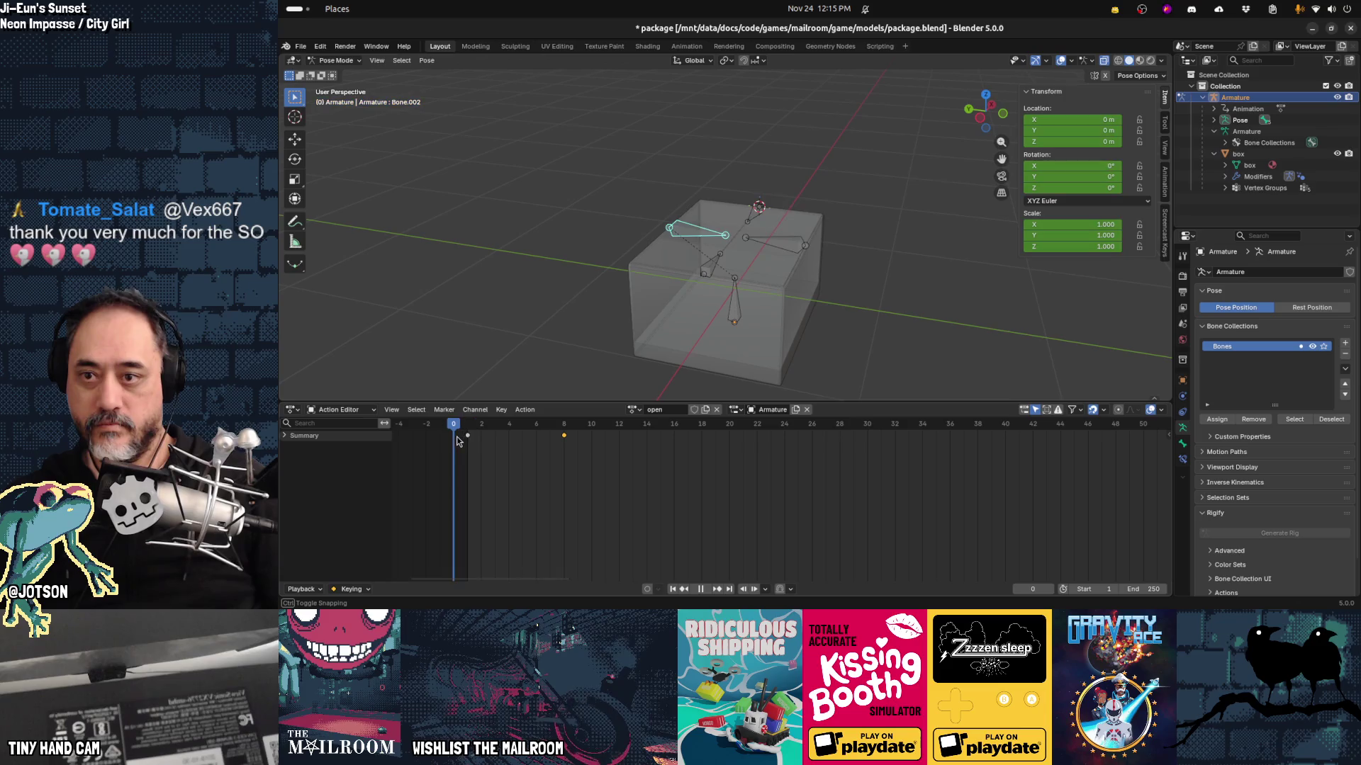
pyautogui.press('space')
pyautogui.press('space')
pyautogui.click(468, 426)
pyautogui.press('space')
pyautogui.click(468, 425)
pyautogui.press('space')
pyautogui.moveTo(715, 333)
pyautogui.mouseDown()
pyautogui.moveTo(737, 339)
pyautogui.moveTo(683, 335)
pyautogui.mouseUp()
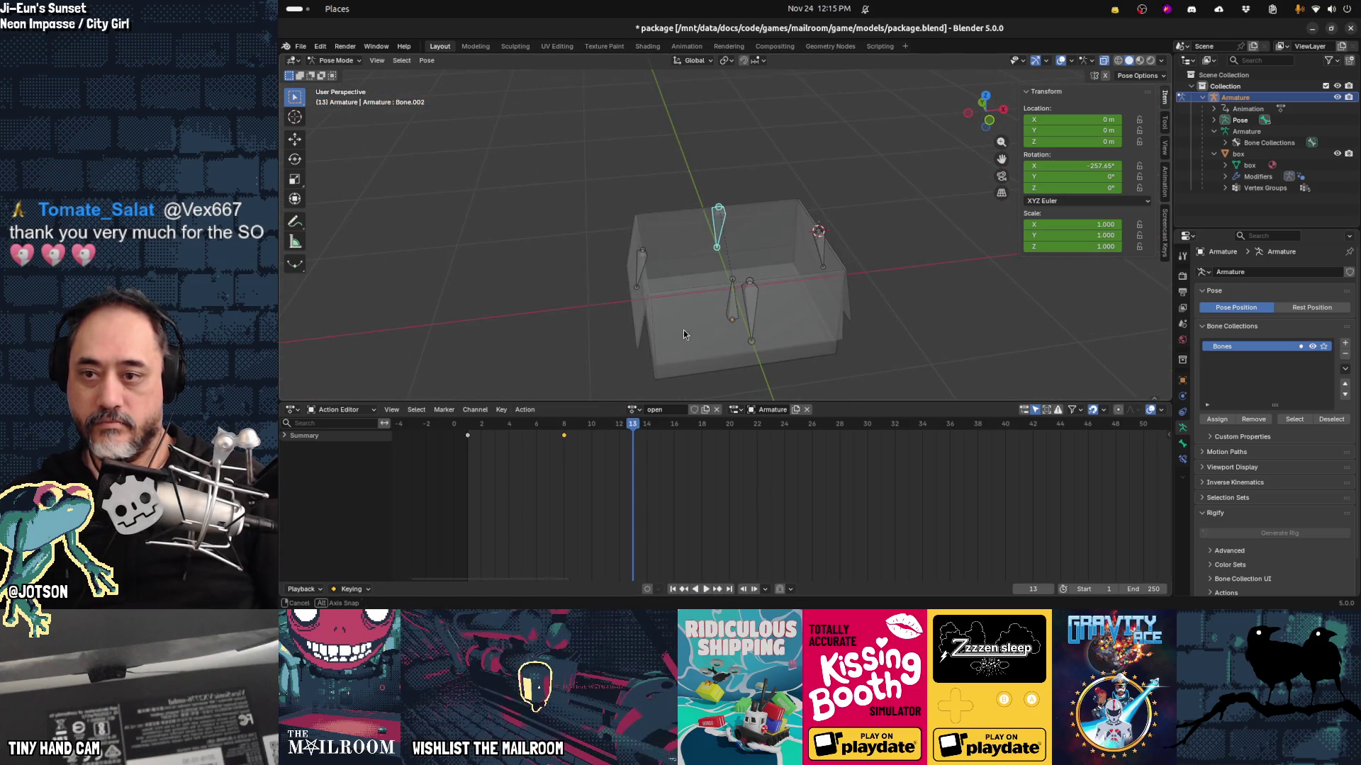
pyautogui.click(645, 287)
pyautogui.press('space')
pyautogui.click(476, 428)
pyautogui.moveTo(476, 432); pyautogui.dragTo(468, 430)
pyautogui.press('space')
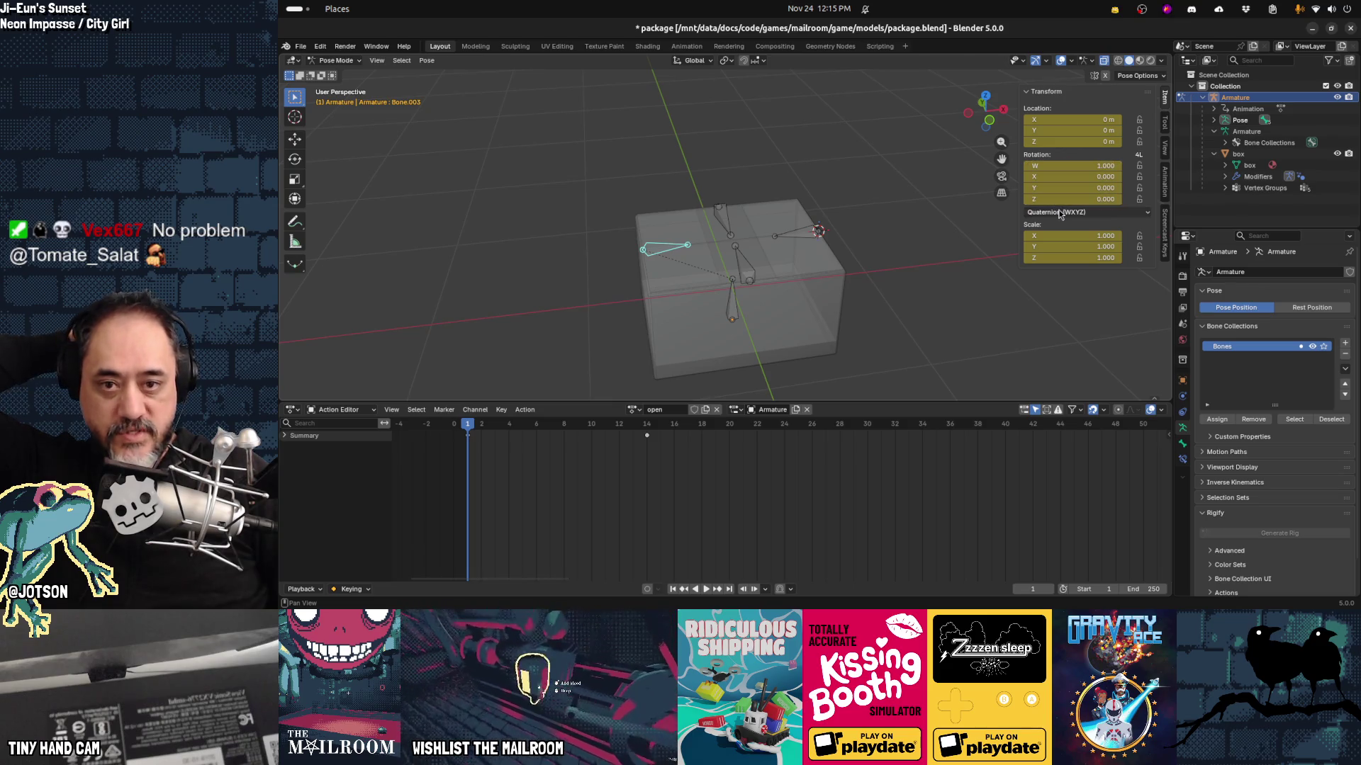
# Step: Switch Bone.003 to XYZ Euler and keyframe it rotated open about Y at frame 14
pyautogui.click(1095, 215)
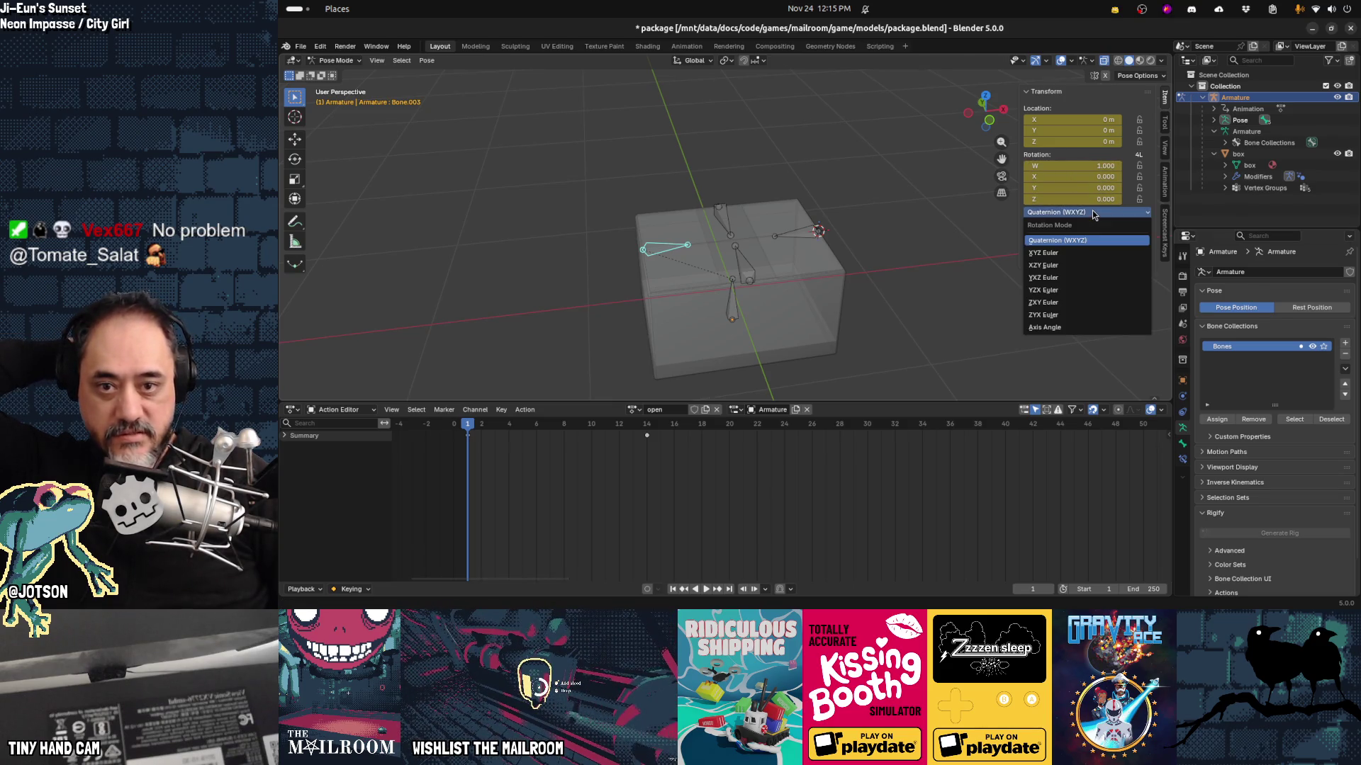
pyautogui.click(1058, 256)
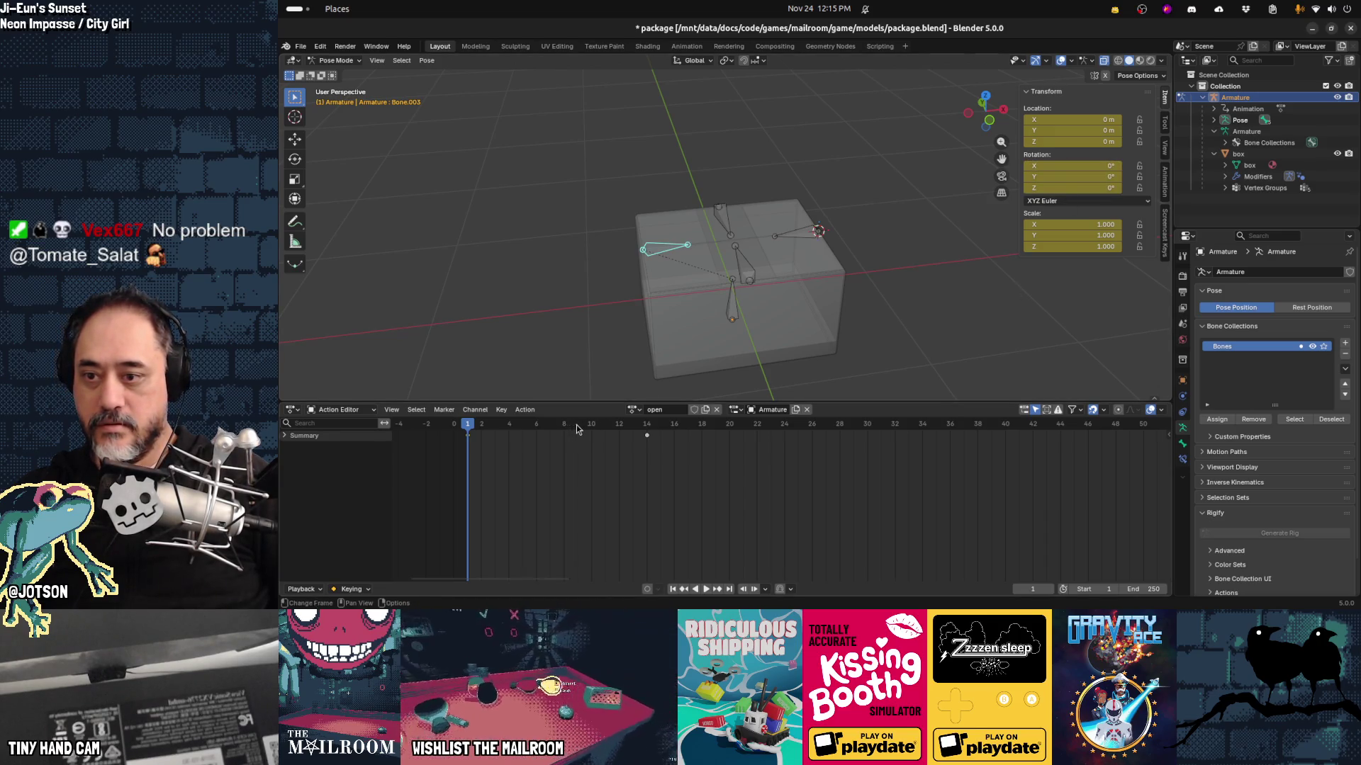
pyautogui.moveTo(580, 428); pyautogui.dragTo(658, 423)
pyautogui.press('r')
pyautogui.press('x')
pyautogui.press('y')
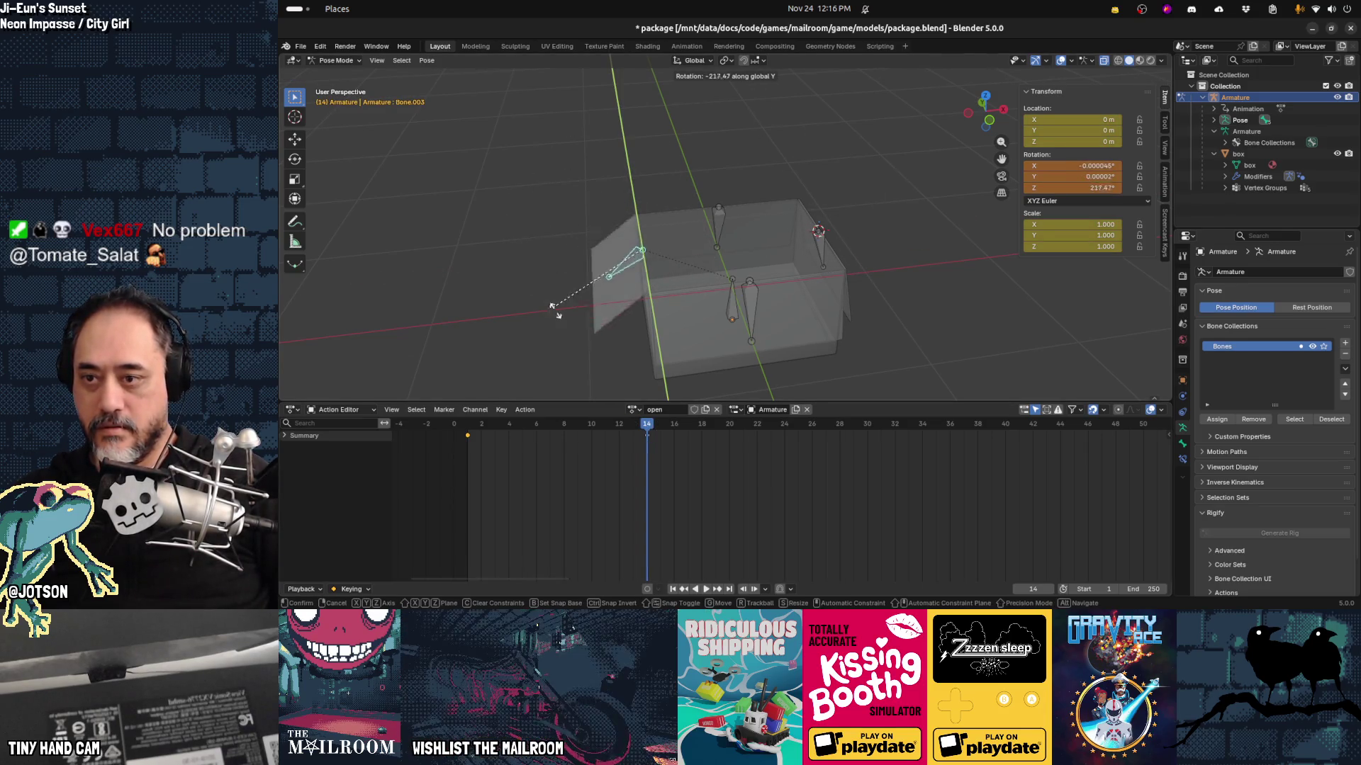
pyautogui.click(622, 345)
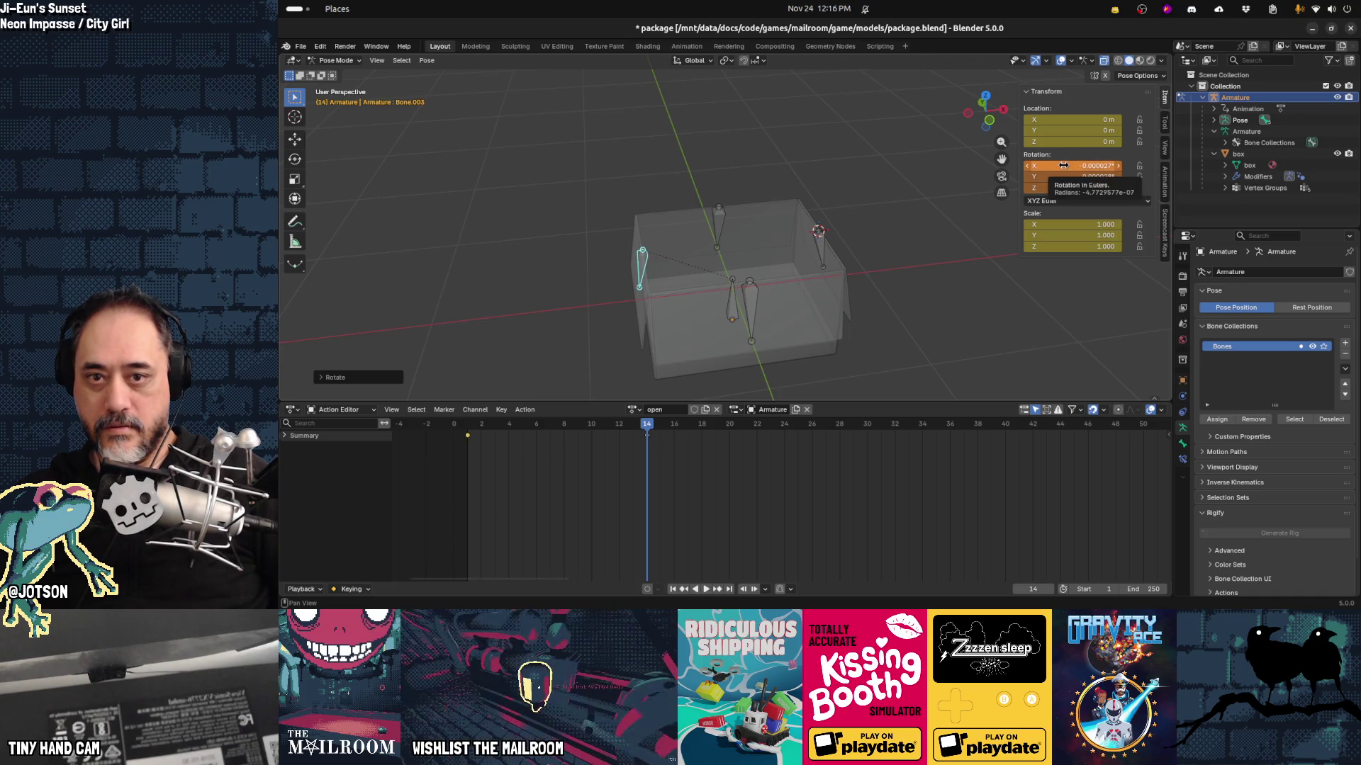
pyautogui.press('i')
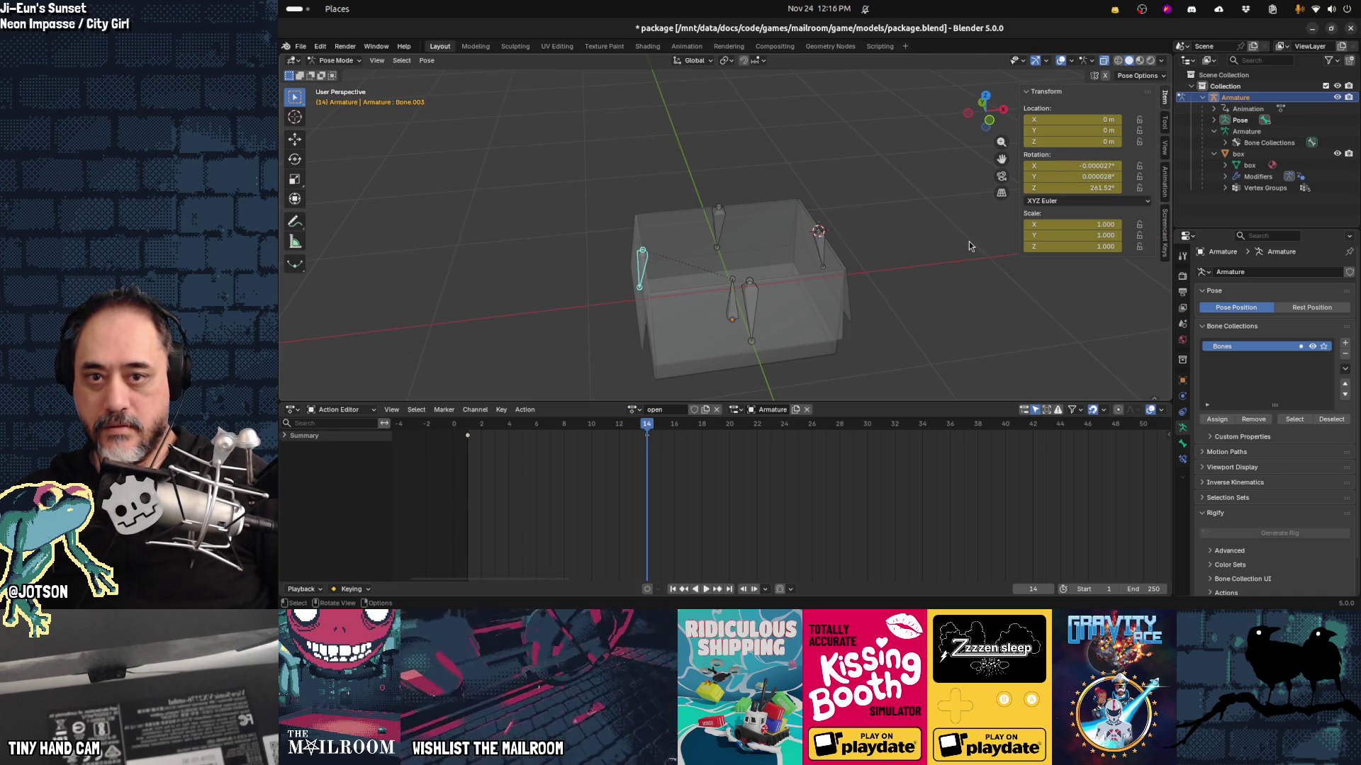
# Step: Zero Bone.003's X and Y rotation, keeping Z at 243.52°, re-key frame 14, and play back
pyautogui.click(1069, 165)
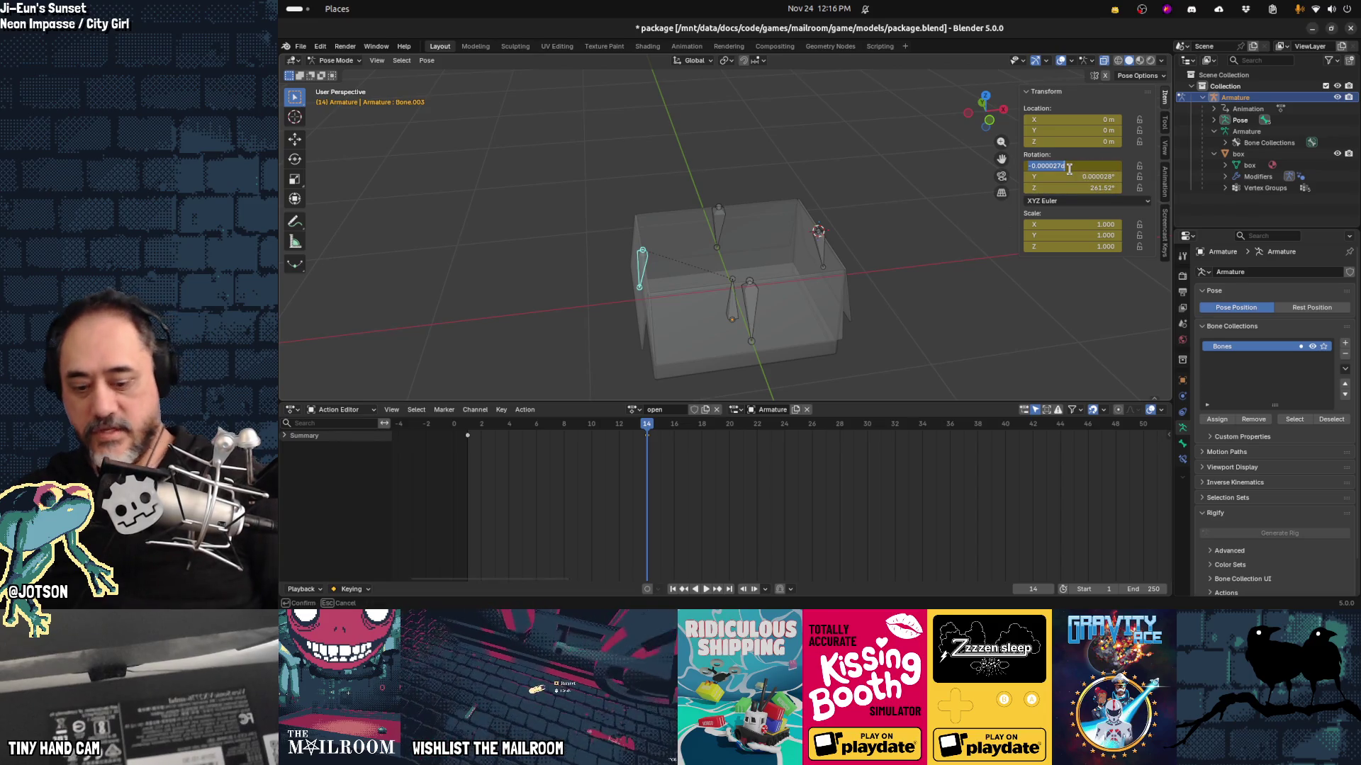
pyautogui.write('0')
pyautogui.press('Tab')
pyautogui.write('0')
pyautogui.press('Return')
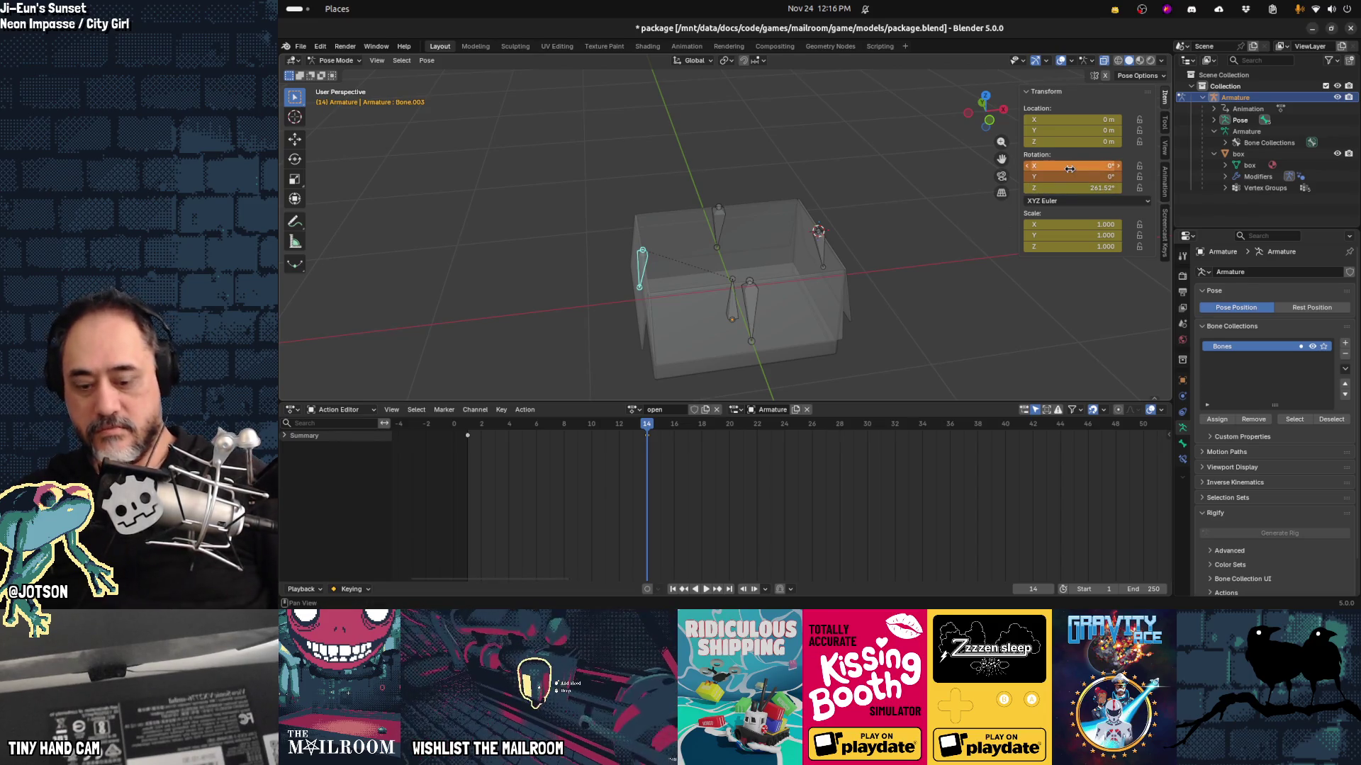
pyautogui.press('i')
pyautogui.moveTo(649, 430)
pyautogui.mouseDown()
pyautogui.moveTo(456, 434)
pyautogui.moveTo(635, 440)
pyautogui.moveTo(464, 449)
pyautogui.mouseUp()
pyautogui.press('space')
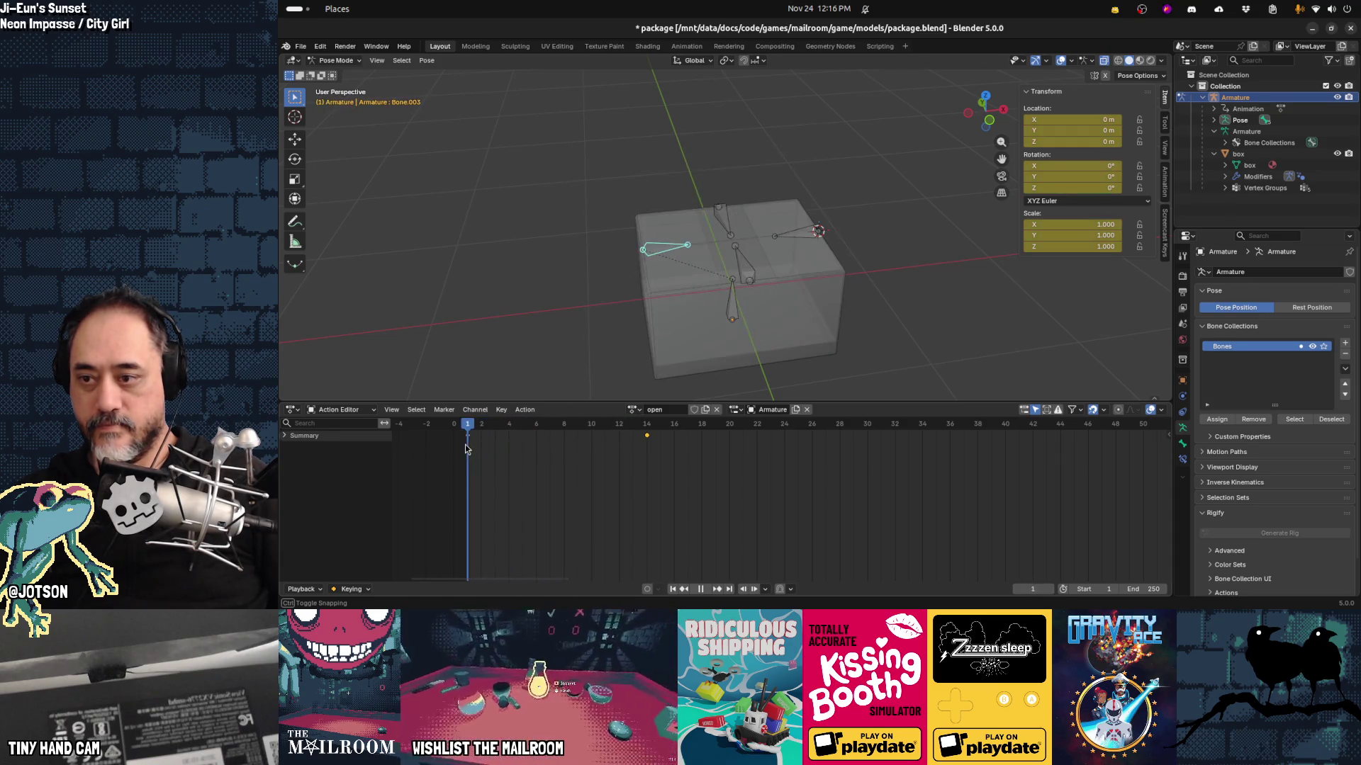
pyautogui.press('space')
# Step: Select Bone.004, switch it to XYZ Euler, and rotate it open about Y at frame 12
pyautogui.click(794, 234)
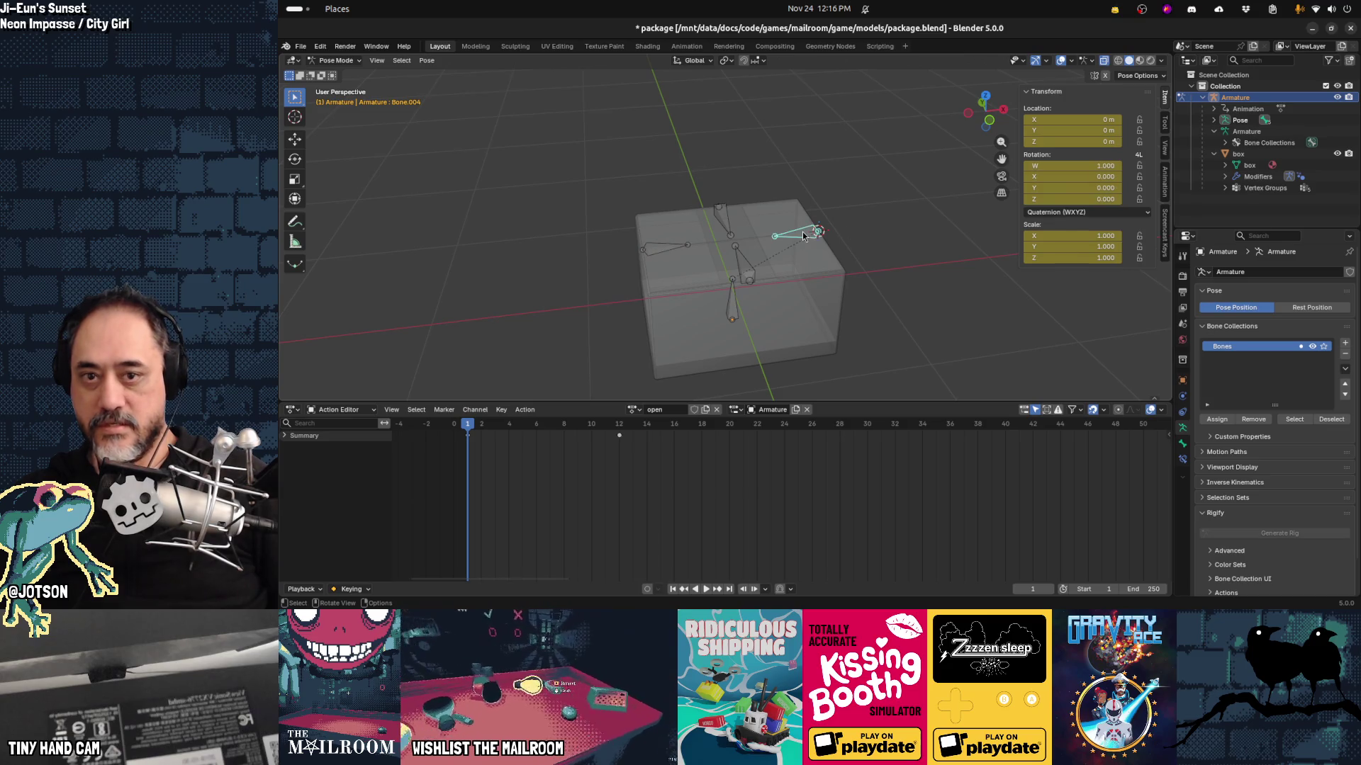
pyautogui.click(1134, 213)
pyautogui.click(1086, 251)
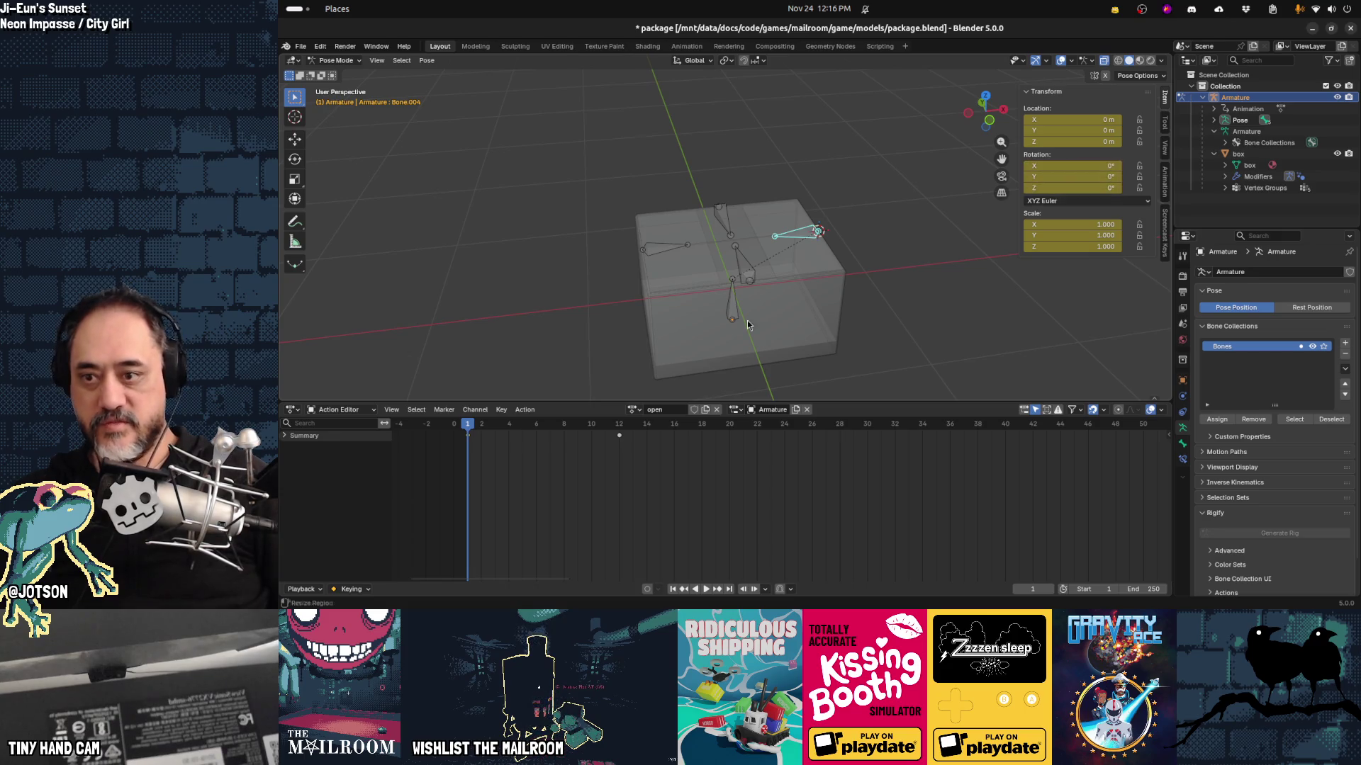
pyautogui.moveTo(505, 424); pyautogui.dragTo(622, 424)
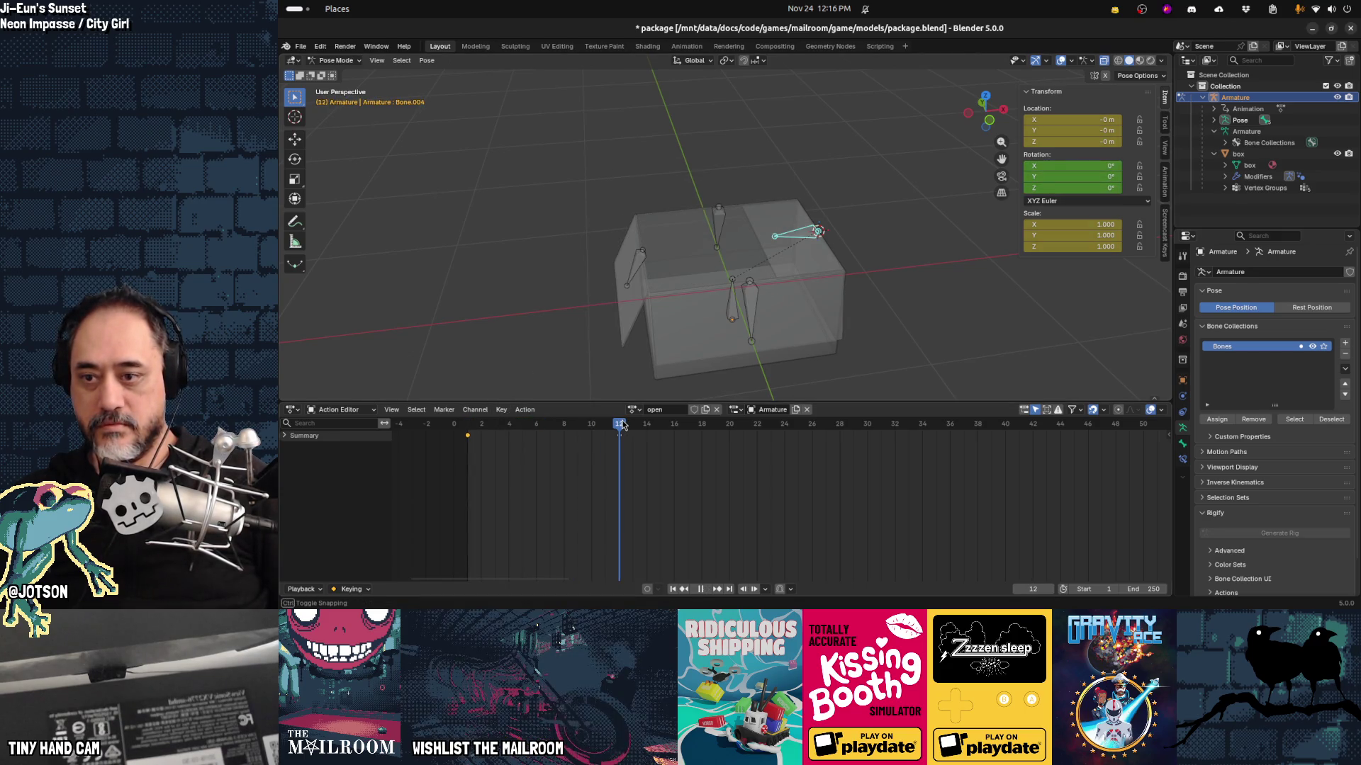
pyautogui.press('r')
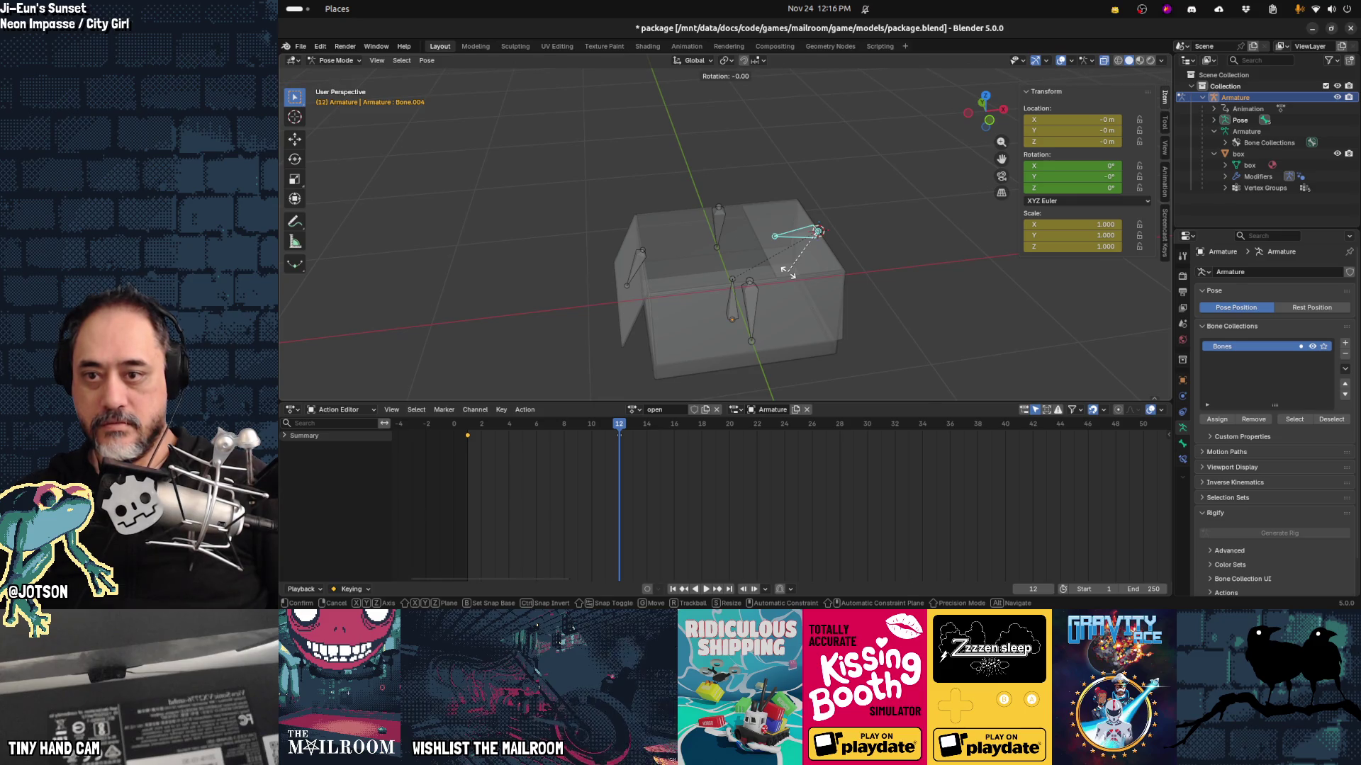
pyautogui.press('y')
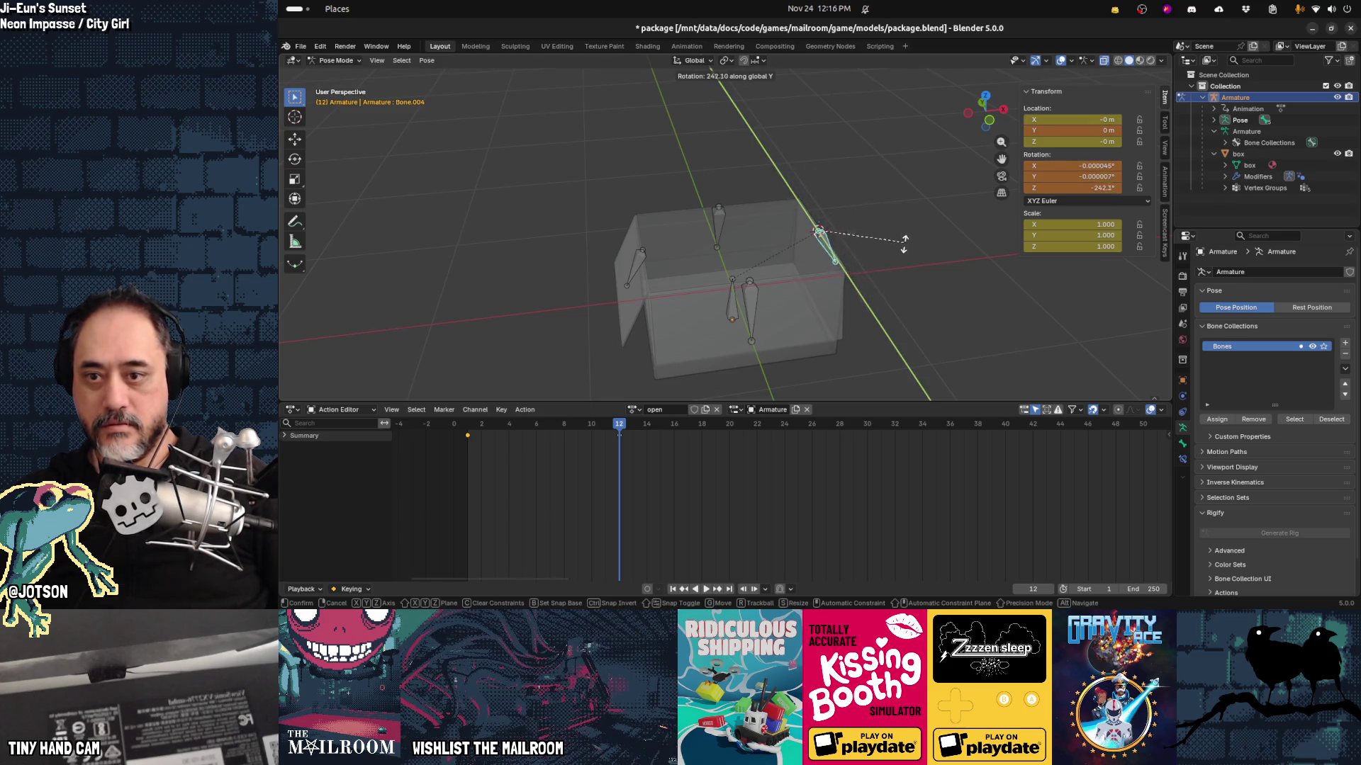
pyautogui.click(908, 261)
# Step: Zero Bone.004's X and Y rotation, leaving Z at -251.25°, and keyframe it at frame 12
pyautogui.click(1048, 167)
pyautogui.write('0')
pyautogui.press('Tab')
pyautogui.write('0')
pyautogui.press('Return')
pyautogui.press('i')
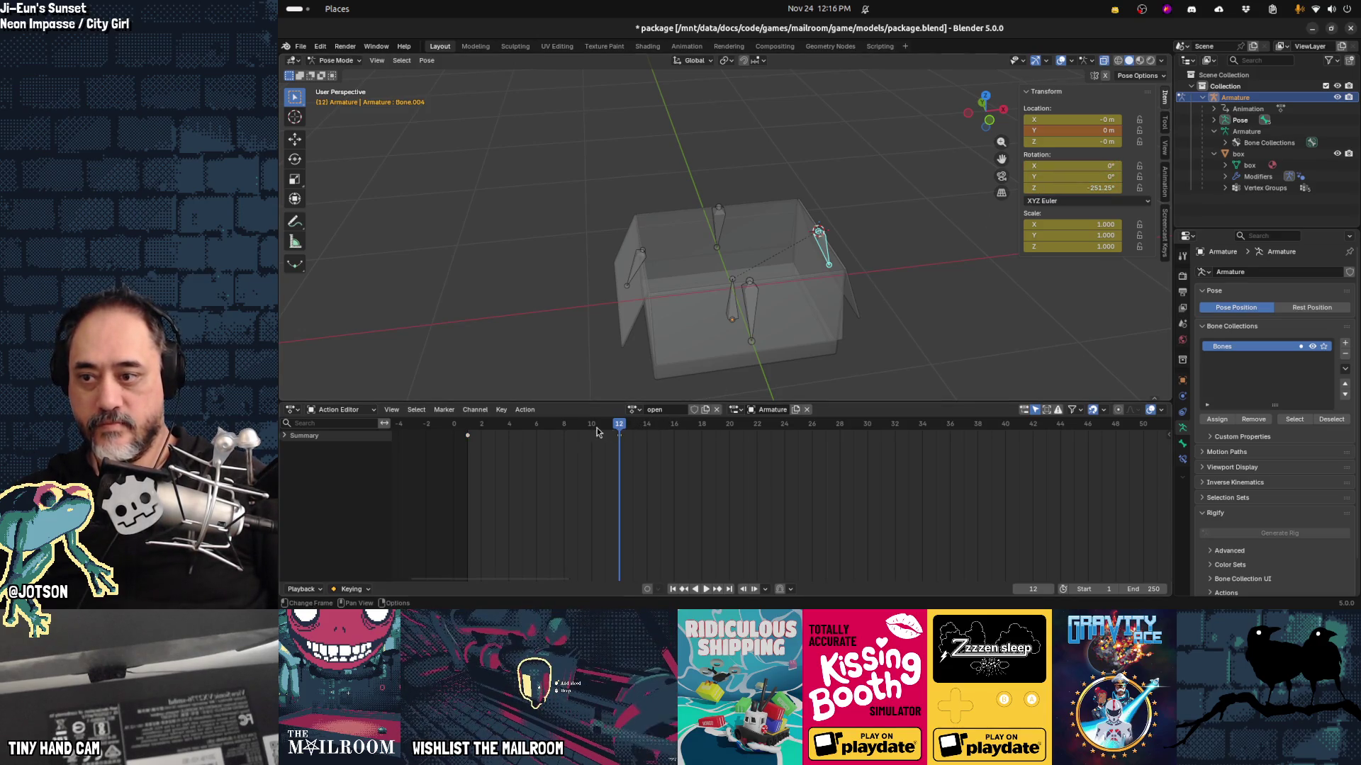
# Step: Replay the open animation from frame 1 to check the right flap swinging open
pyautogui.moveTo(483, 429); pyautogui.dragTo(470, 429)
pyautogui.press('space')
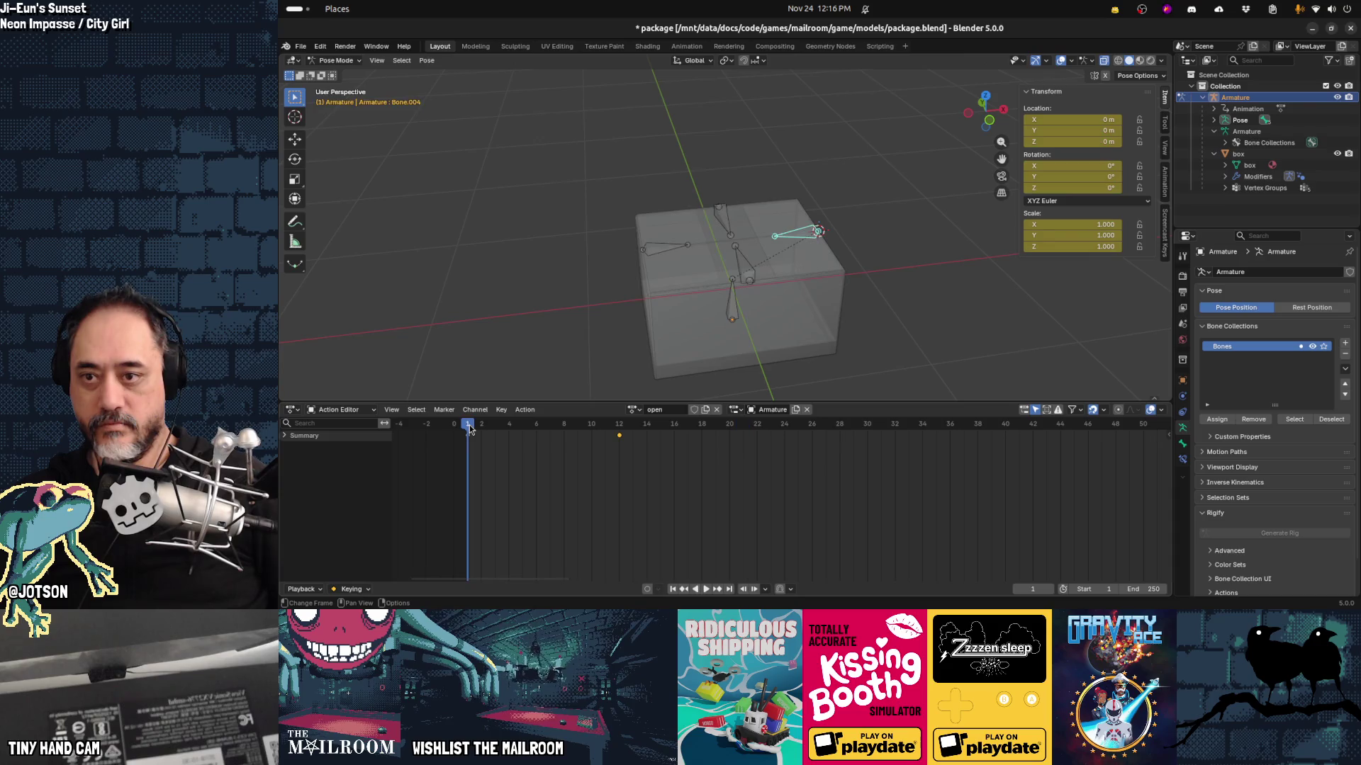
pyautogui.press('space')
pyautogui.click(470, 429)
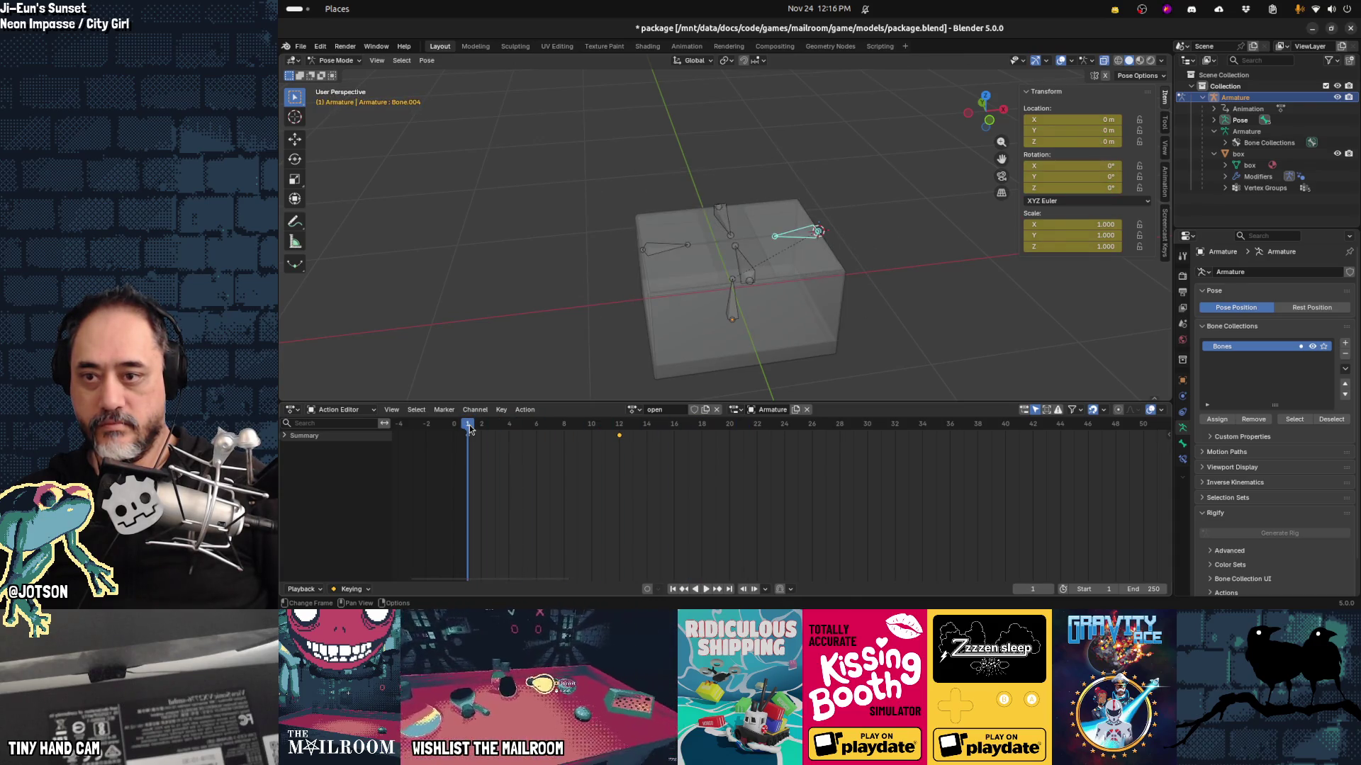
pyautogui.press('space')
pyautogui.press('Escape')
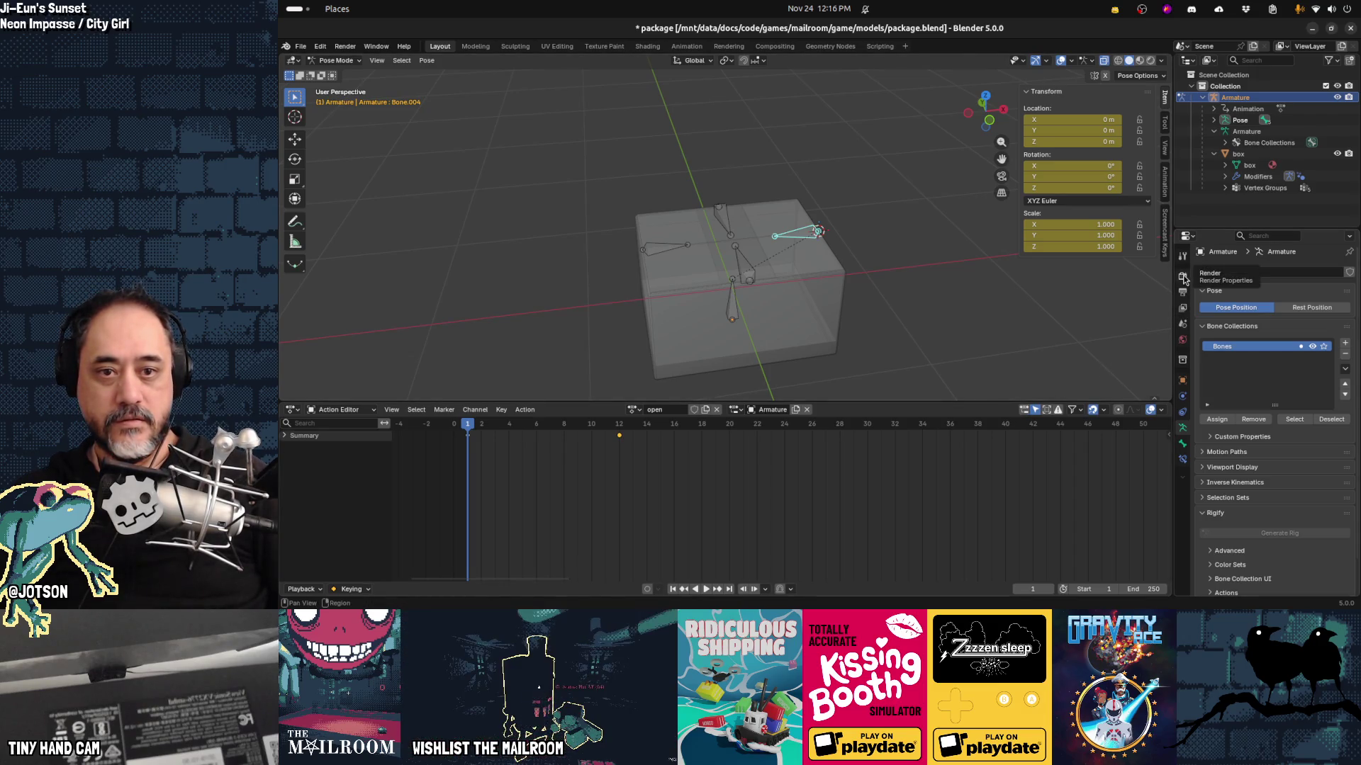
# Step: Set the scene frame rate to 12 fps and play the open animation
pyautogui.click(1181, 297)
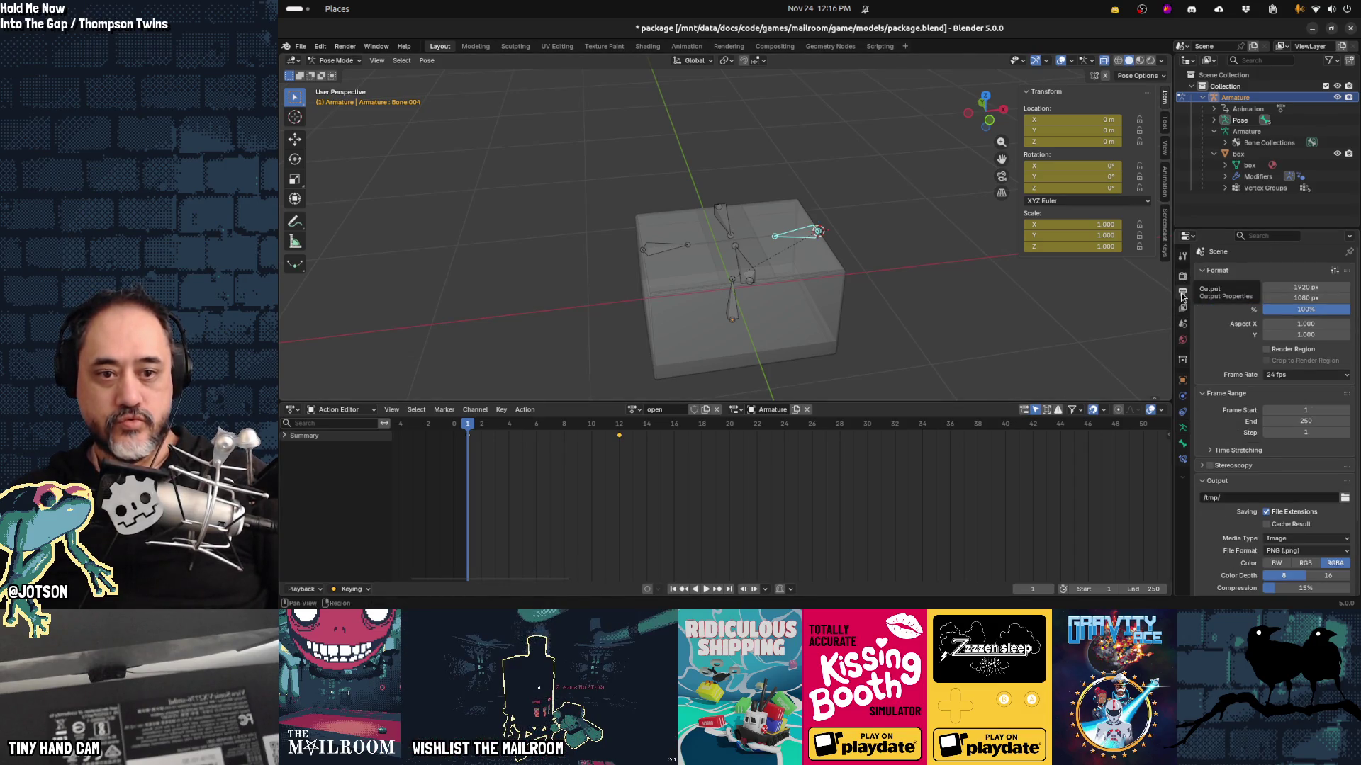
pyautogui.click(1287, 375)
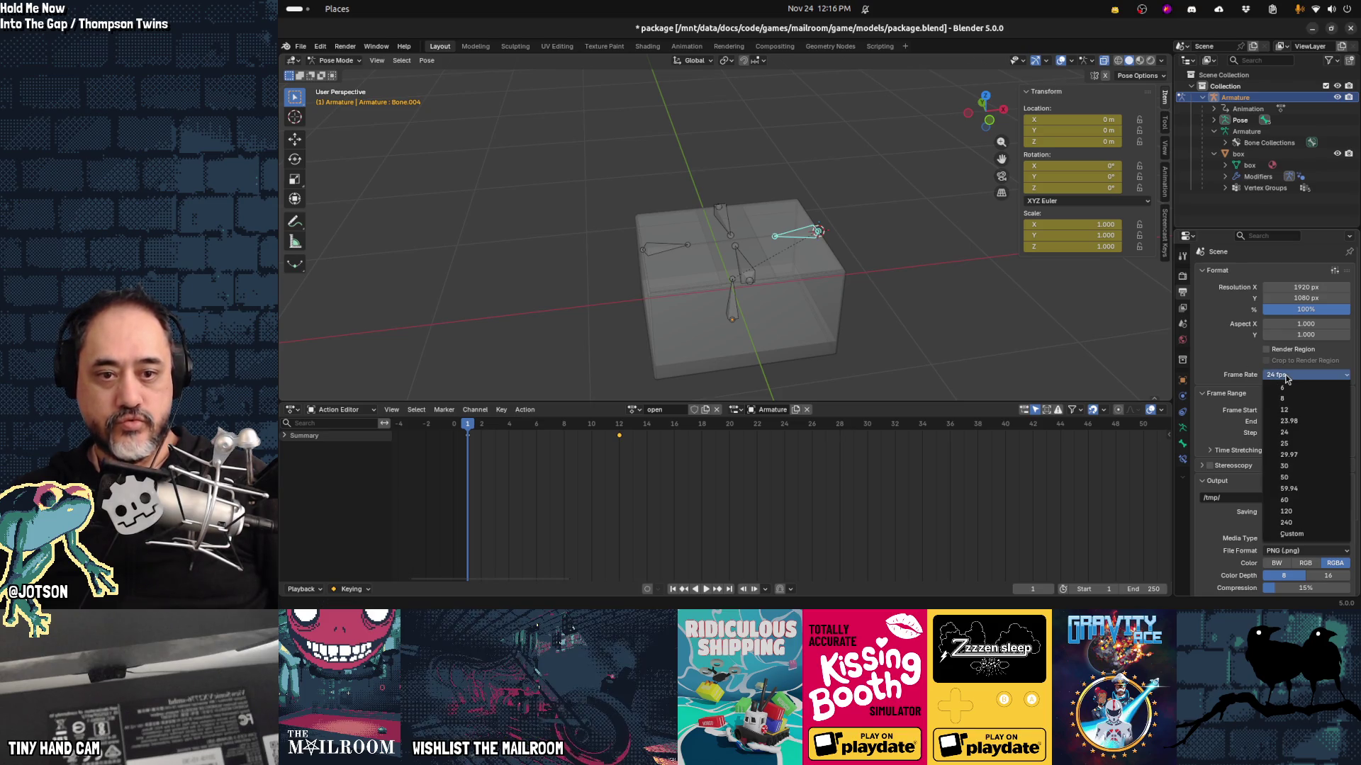
pyautogui.click(1300, 409)
pyautogui.press('space')
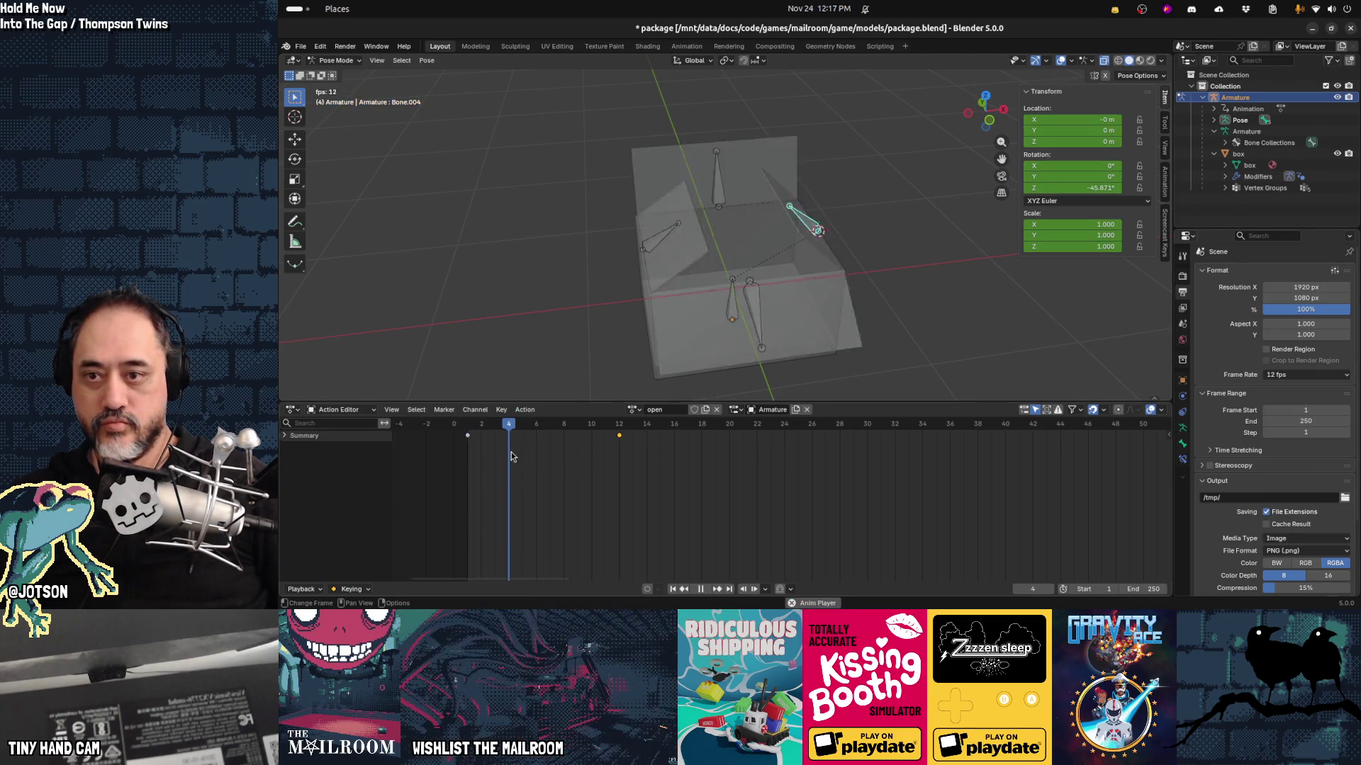
pyautogui.click(467, 428)
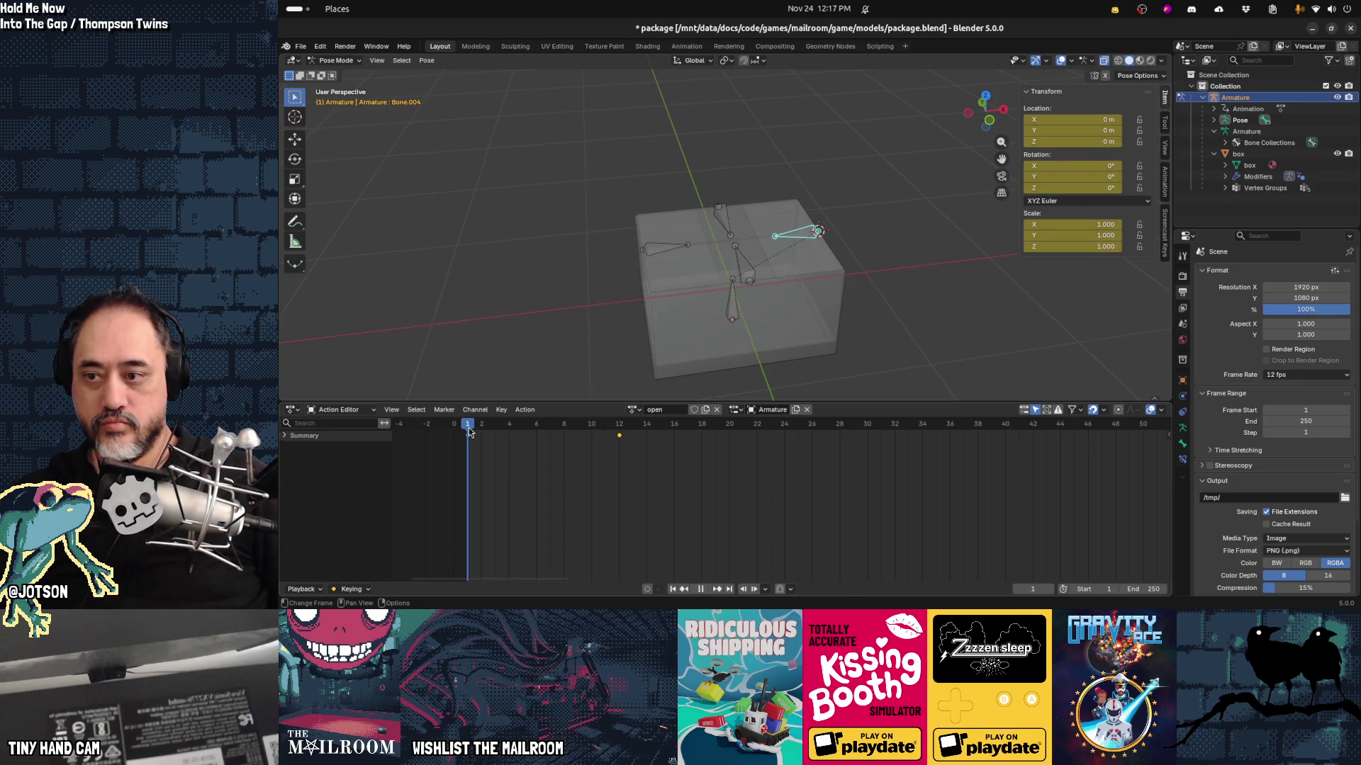
pyautogui.press('space')
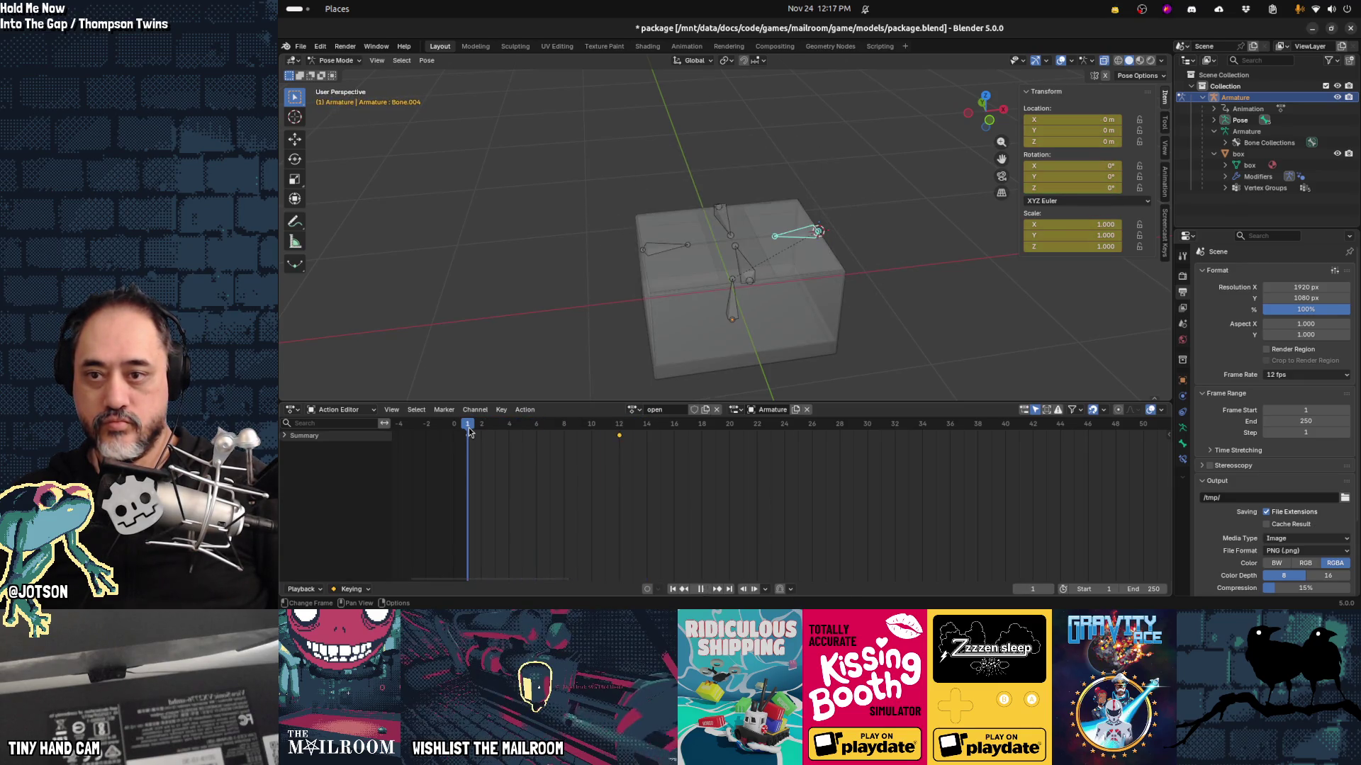
pyautogui.press('space')
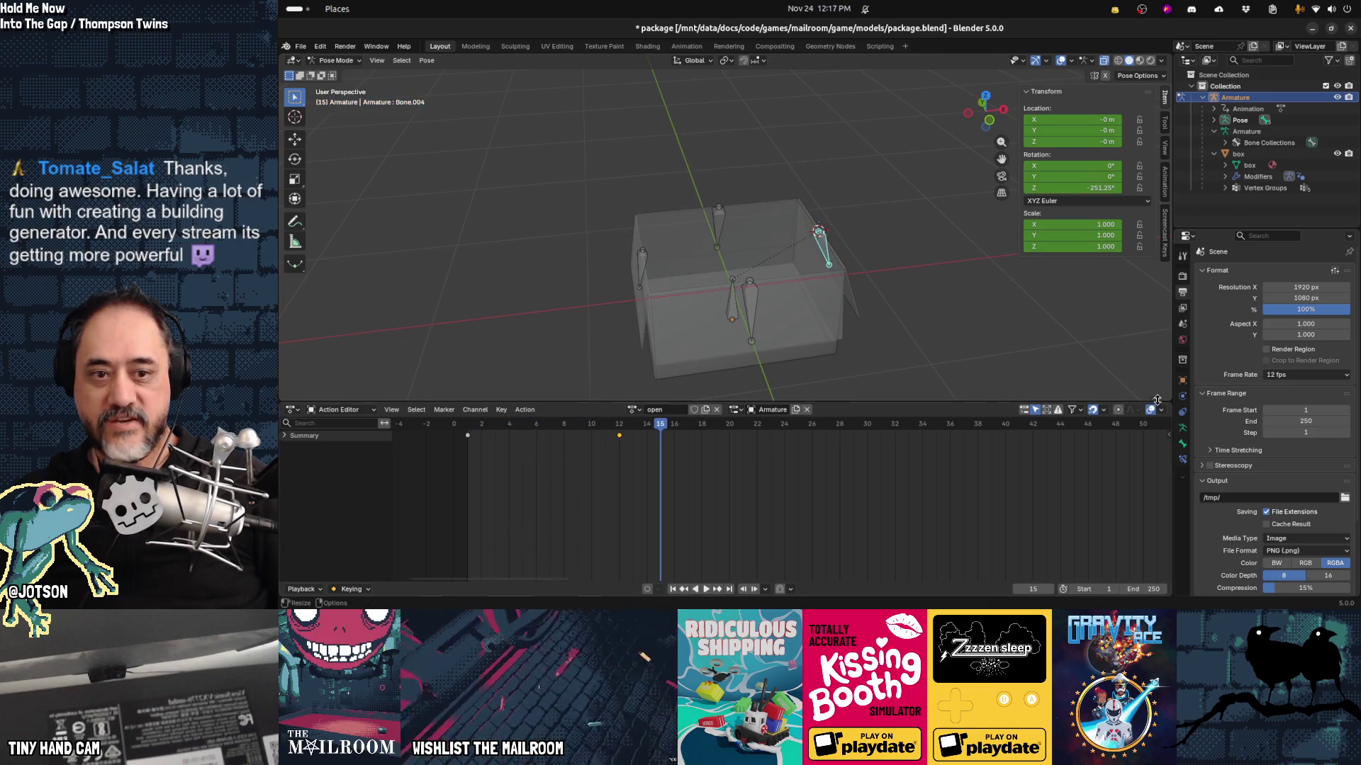
# Step: Change the frame rate to 30 fps, replay, and return to frame 1
pyautogui.click(1292, 375)
pyautogui.click(1291, 465)
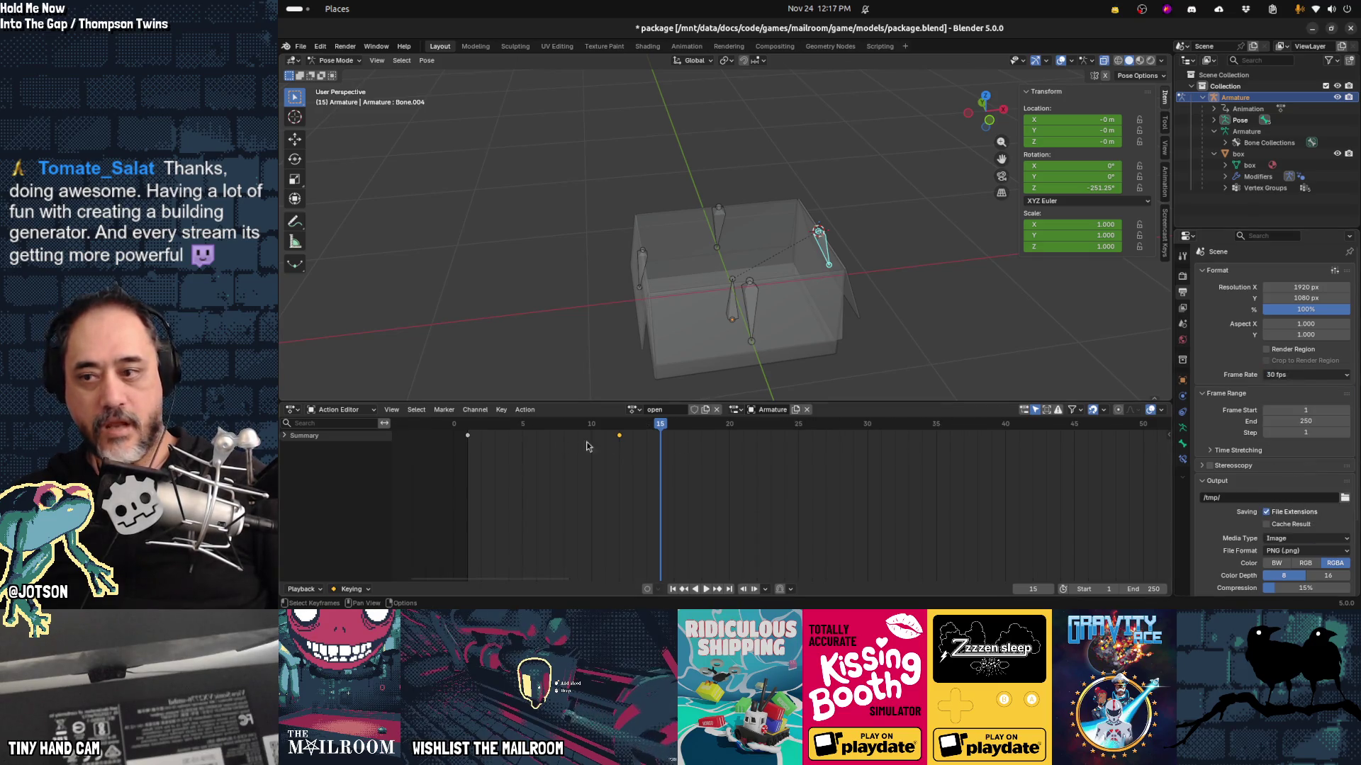
pyautogui.click(469, 424)
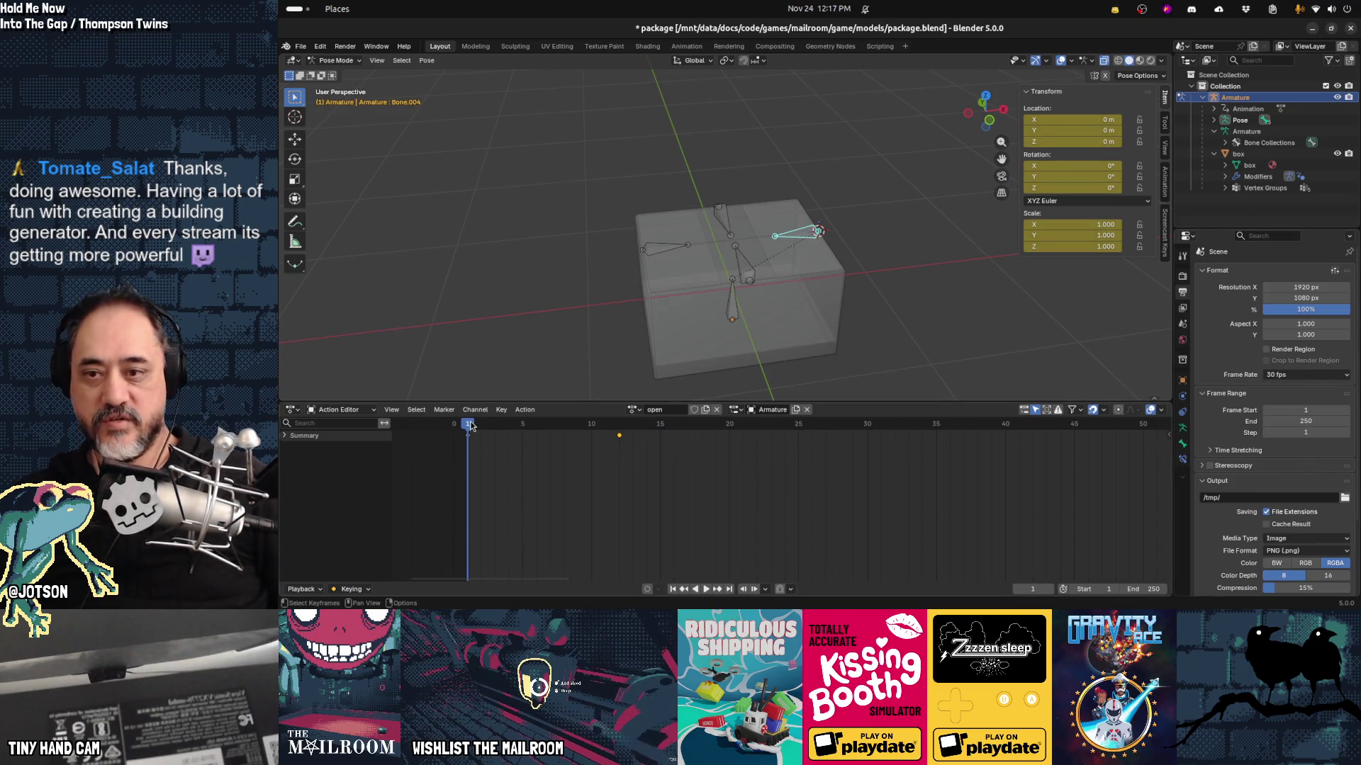
pyautogui.press('space')
pyautogui.click(471, 424)
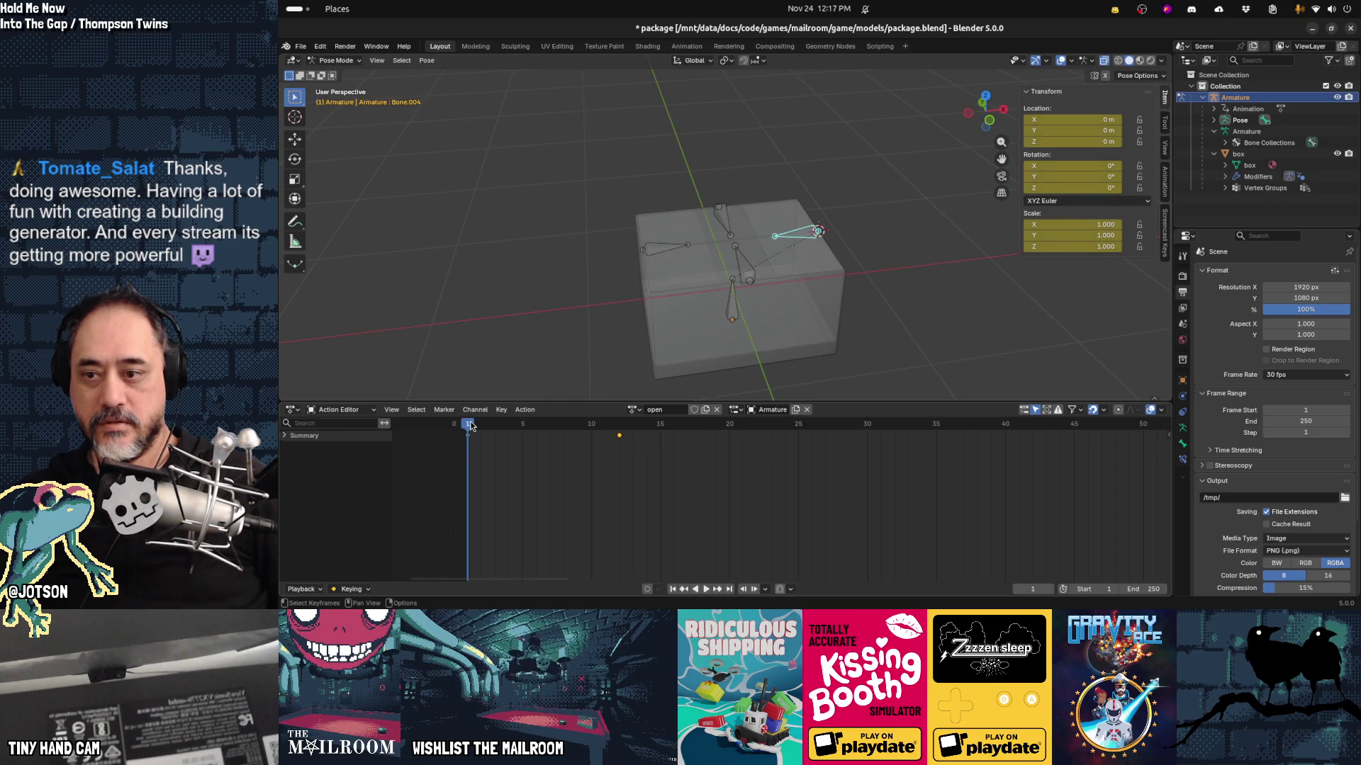
# Step: Box-select the lid keyframes in the Action Editor and move them to frame 30
pyautogui.press('a')
pyautogui.moveTo(692, 466)
pyautogui.mouseDown()
pyautogui.moveTo(512, 431)
pyautogui.moveTo(653, 434)
pyautogui.mouseUp()
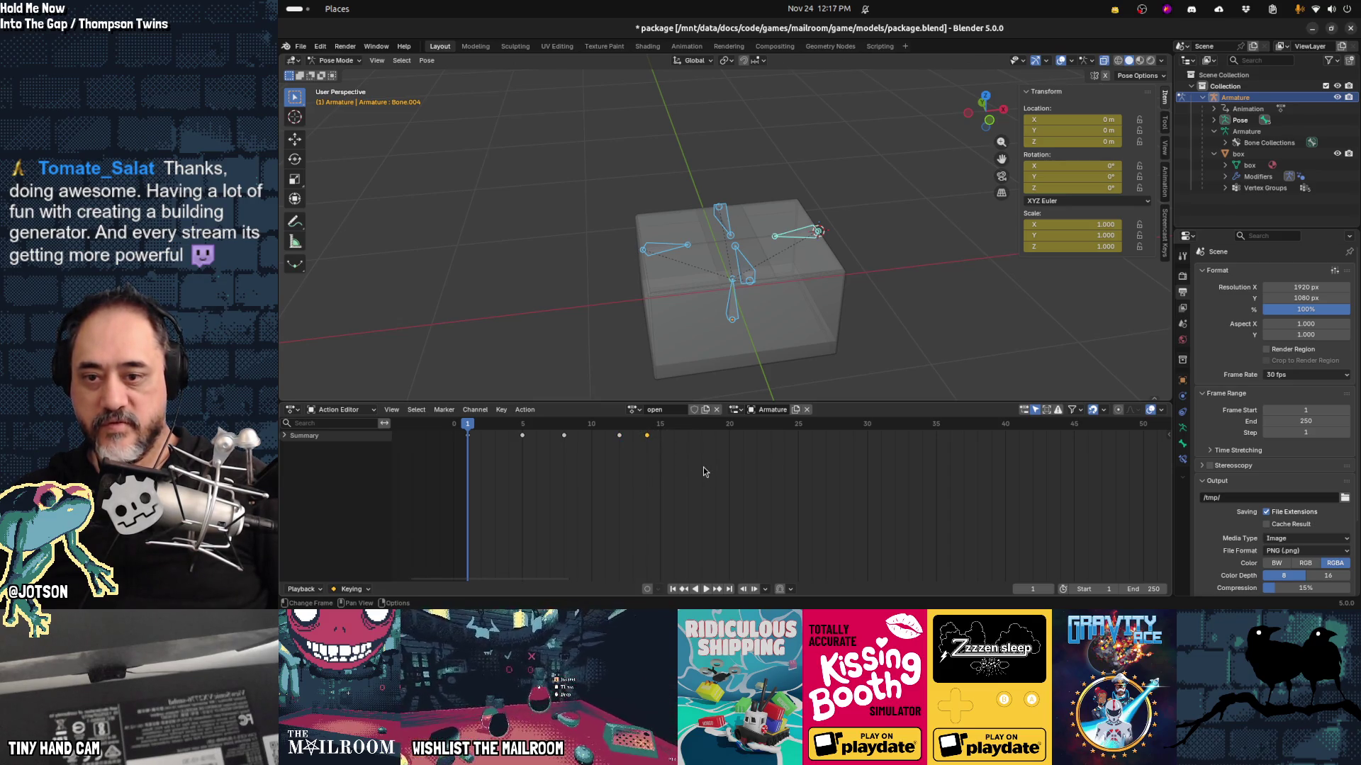
pyautogui.press('g')
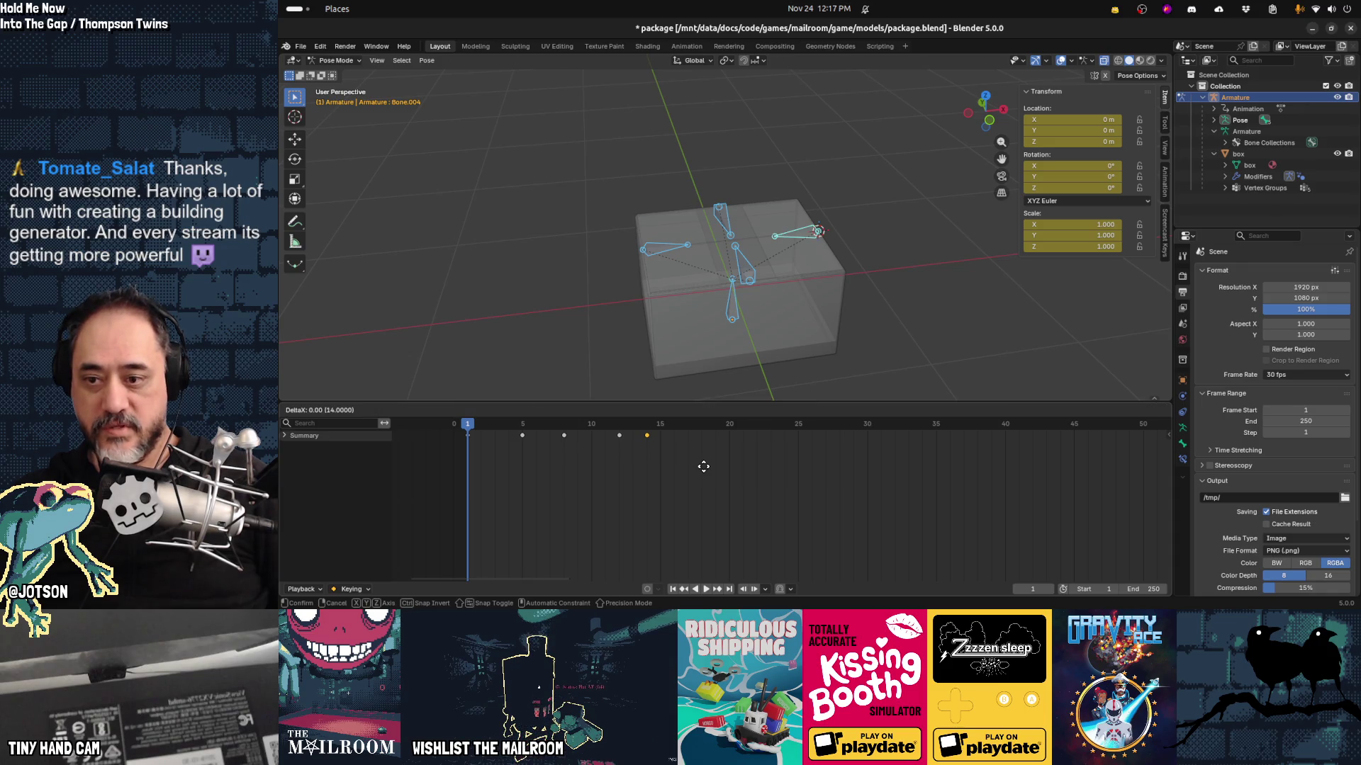
pyautogui.press('Escape')
pyautogui.press('g')
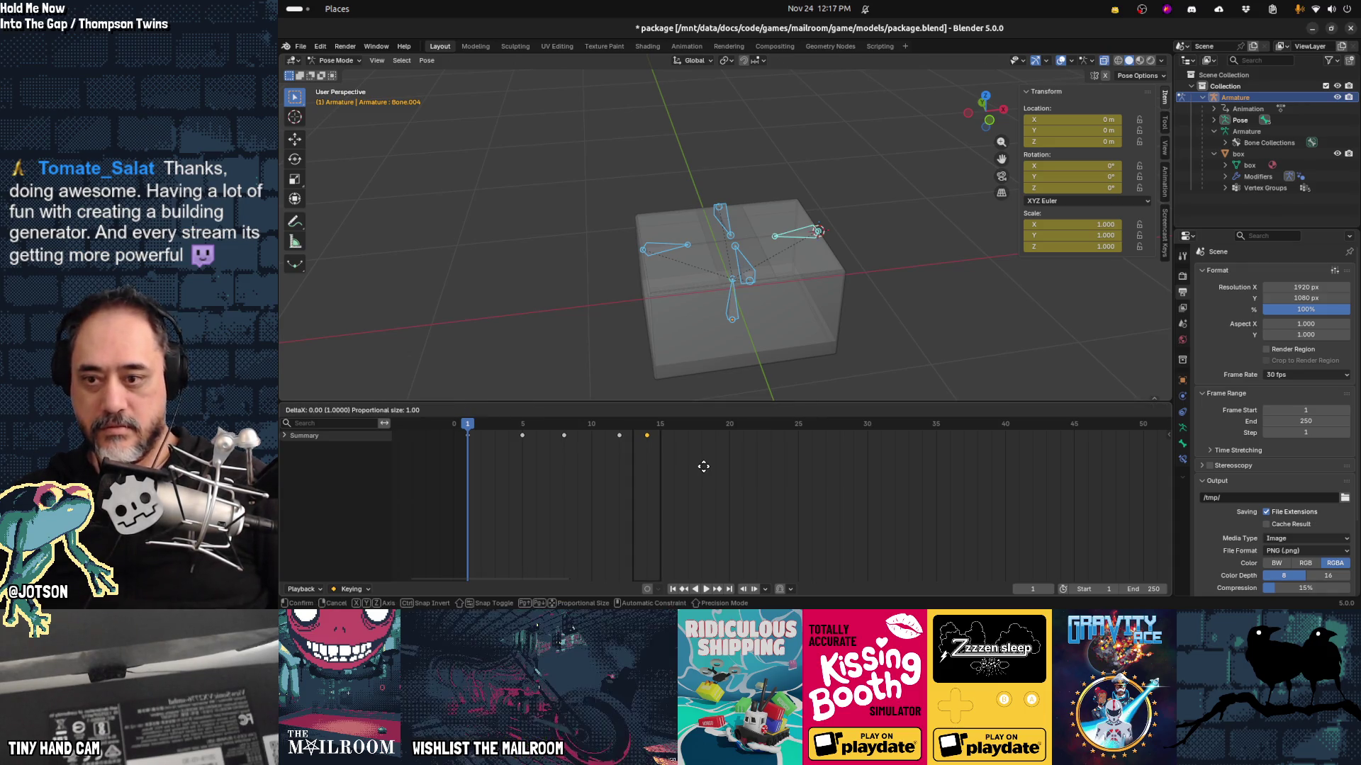
pyautogui.click(923, 466)
# Step: Retime the remaining flap keyframes to frames 24, 16 and 13
pyautogui.moveTo(587, 422)
pyautogui.mouseDown()
pyautogui.moveTo(595, 434)
pyautogui.moveTo(542, 423)
pyautogui.mouseUp()
pyautogui.press('g')
pyautogui.click(803, 460)
pyautogui.press('g')
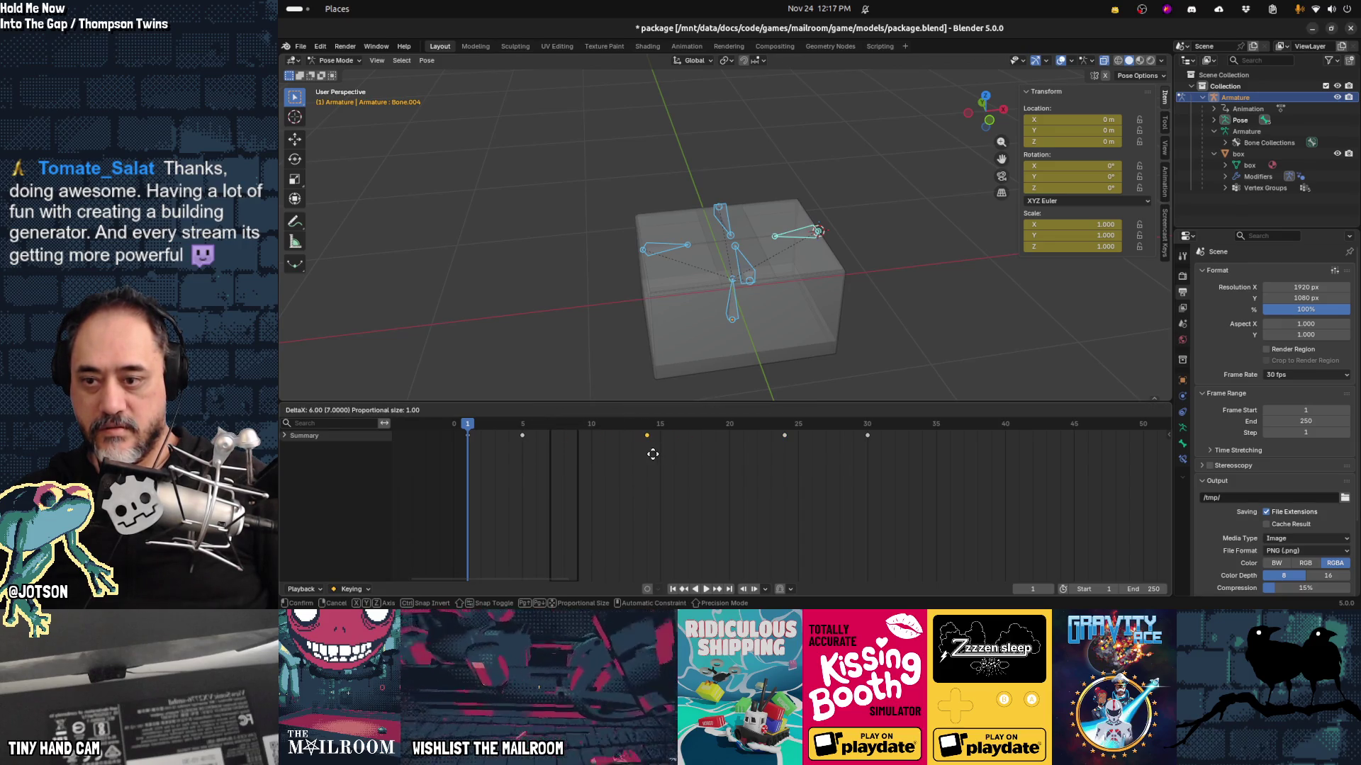
pyautogui.click(677, 454)
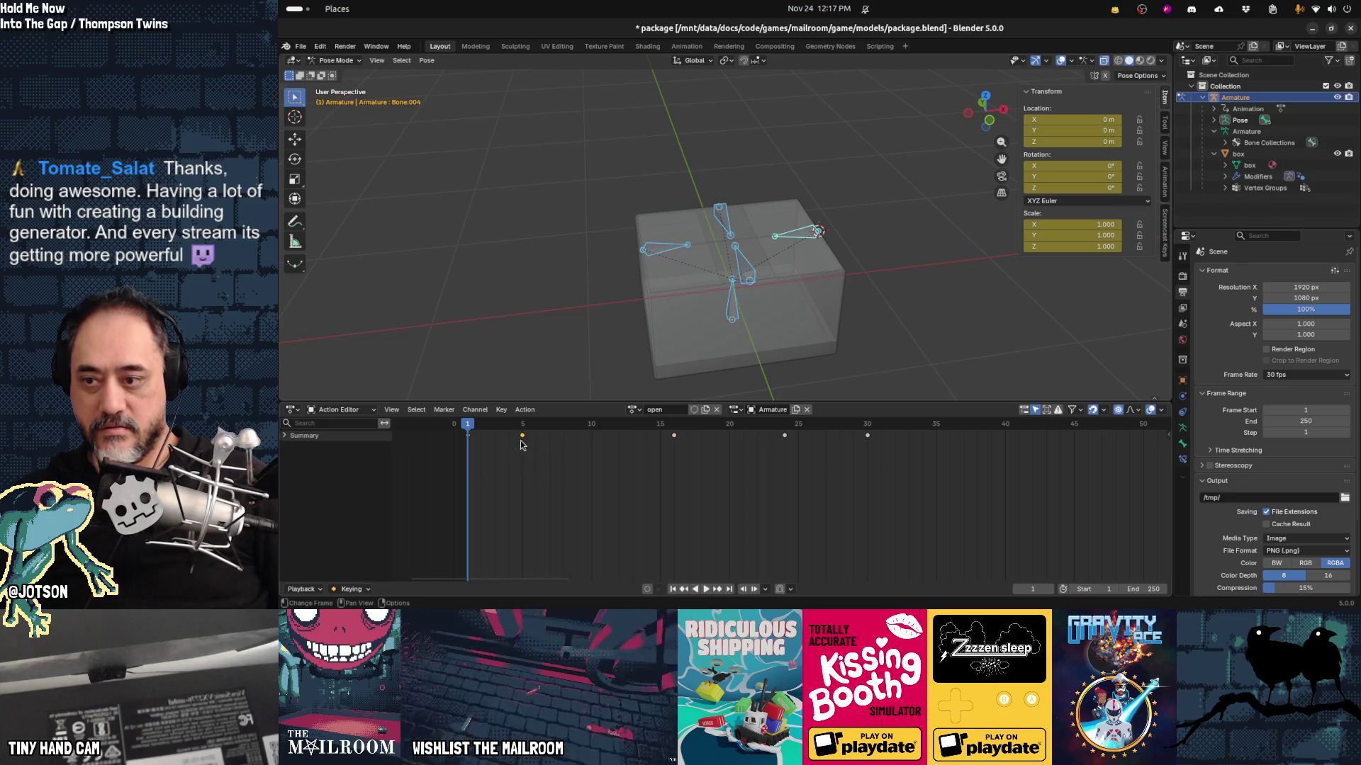
pyautogui.click(516, 435)
pyautogui.press('g')
pyautogui.click(646, 450)
# Step: Play back the retimed animation, inspect the opened flaps, and save package.blend
pyautogui.press('space')
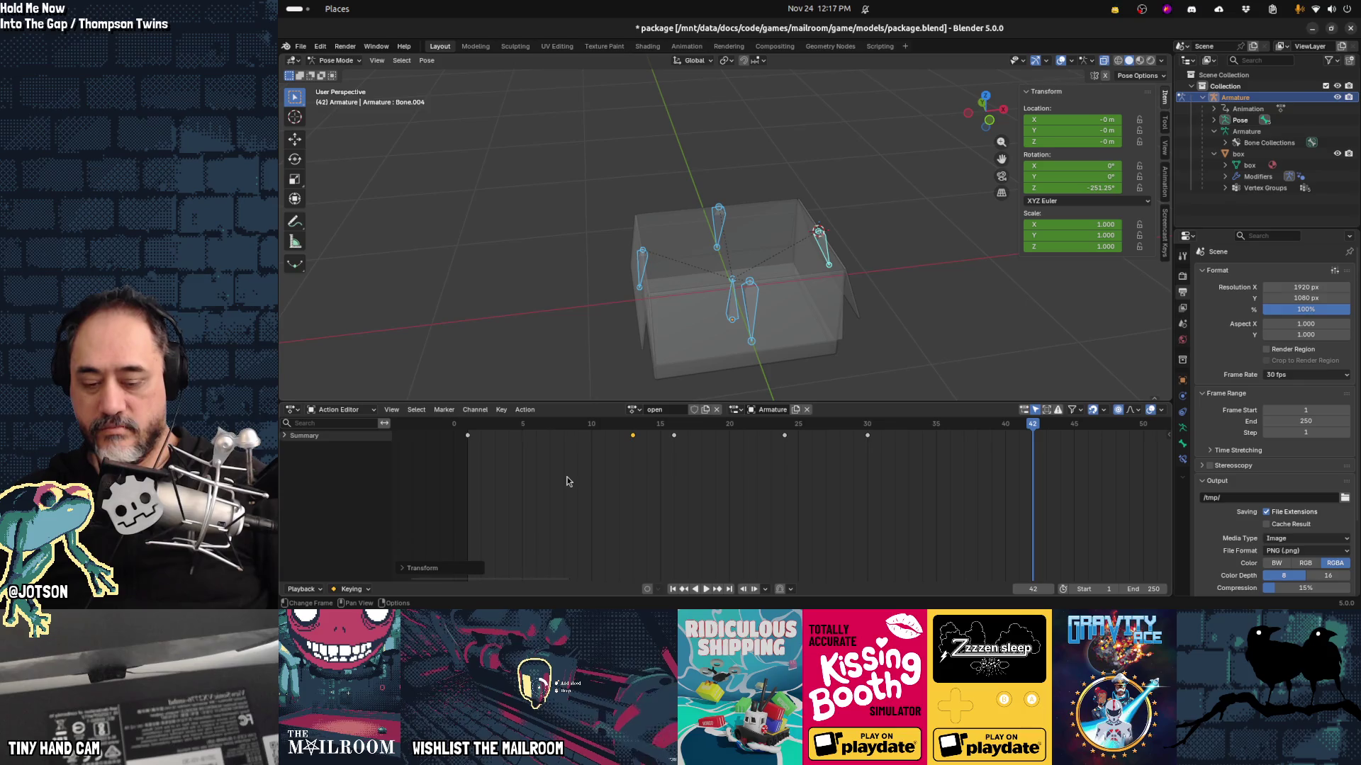
pyautogui.press('Home')
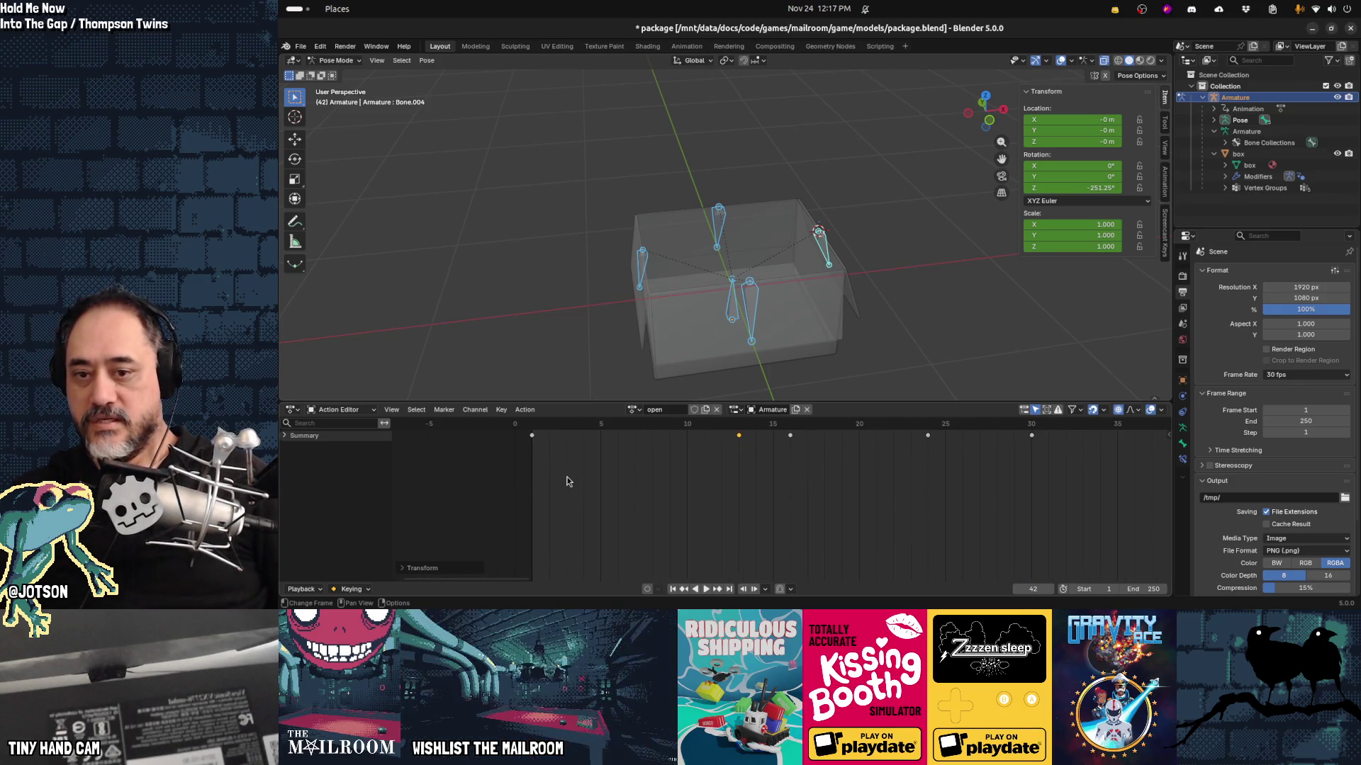
pyautogui.scroll(-1, 567, 482)
pyautogui.hotkey('shift', 'Left')
pyautogui.press('space')
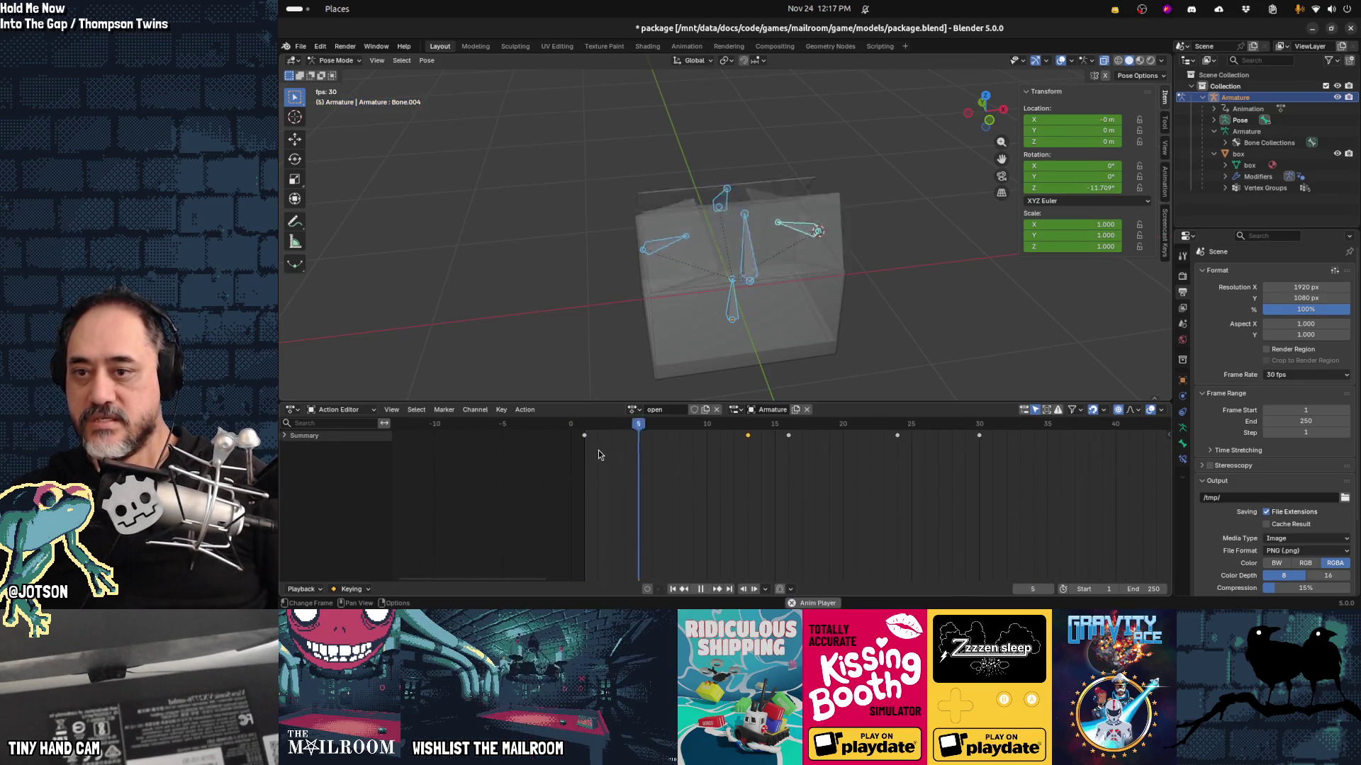
pyautogui.click(584, 423)
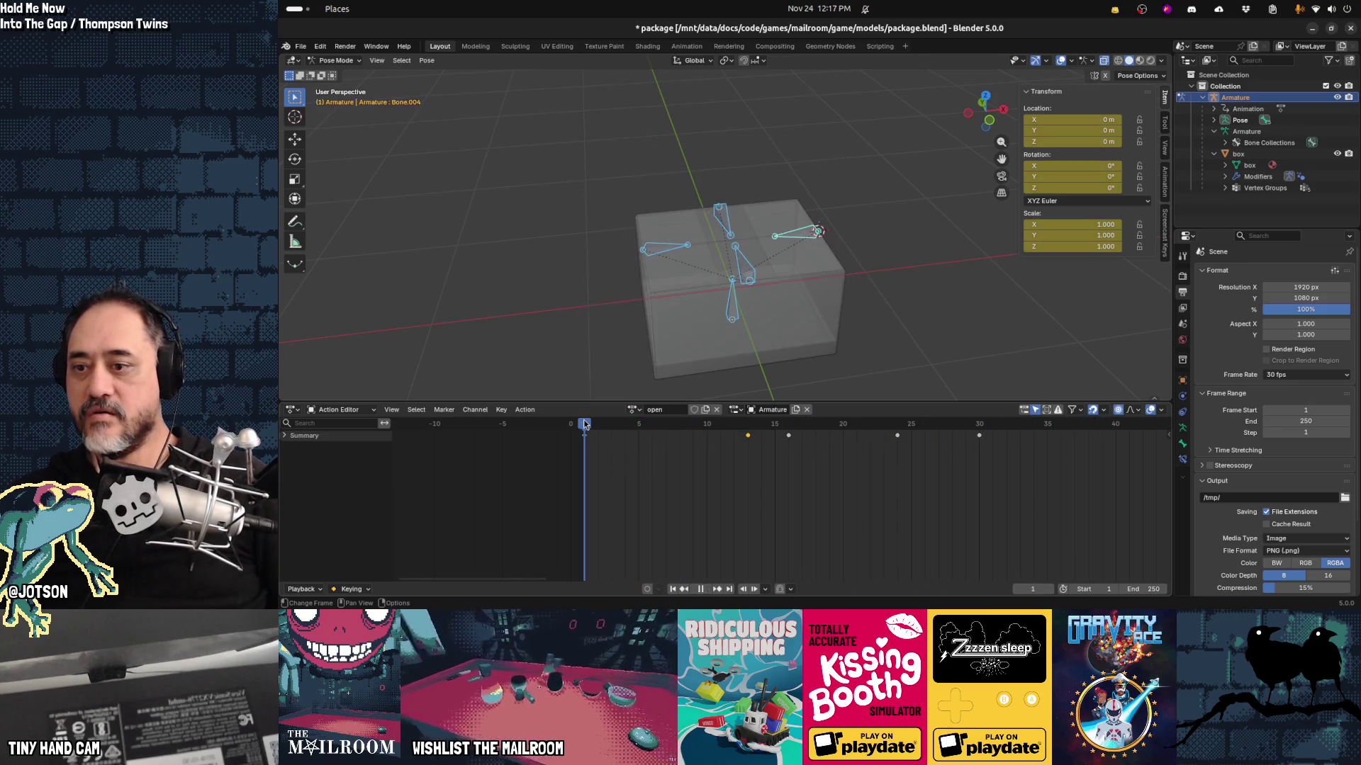
pyautogui.press('space')
pyautogui.moveTo(510, 269)
pyautogui.mouseDown()
pyautogui.moveTo(410, 267)
pyautogui.moveTo(893, 314)
pyautogui.mouseUp()
pyautogui.click(891, 311)
pyautogui.moveTo(524, 291); pyautogui.dragTo(653, 314)
pyautogui.hotkey('ctrl', 's')
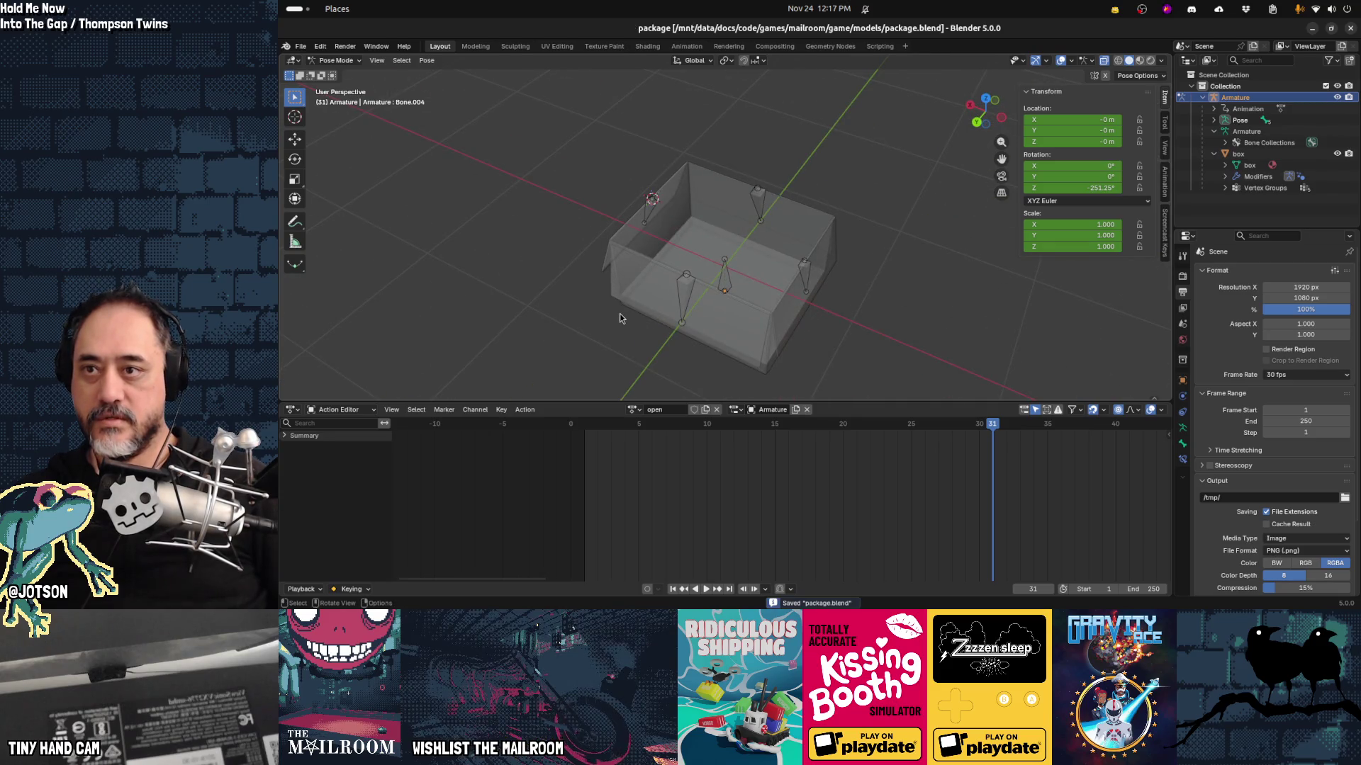
pyautogui.hotkey('alt', 'Tab')
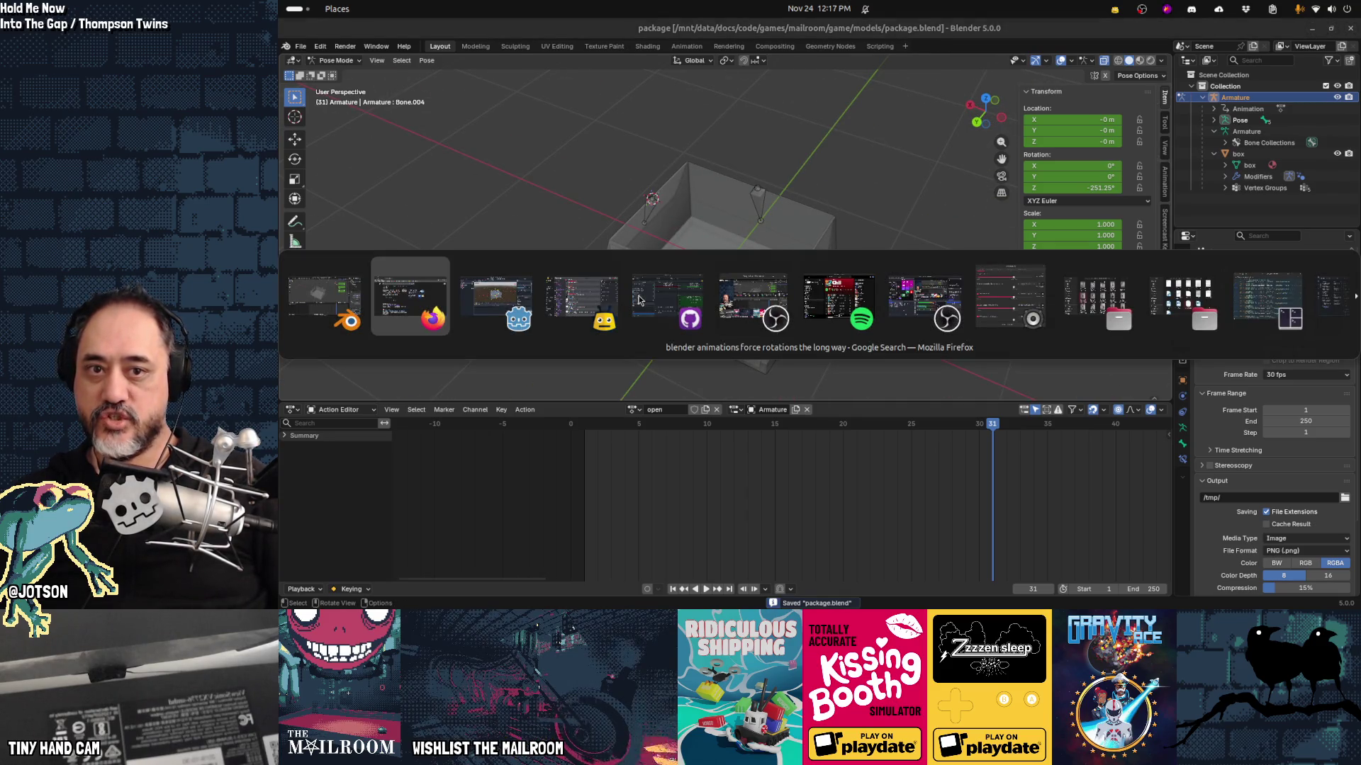
# Step: Delete the old box node from the mortarbox scene in Godot
pyautogui.hotkey('alt', 'Tab')
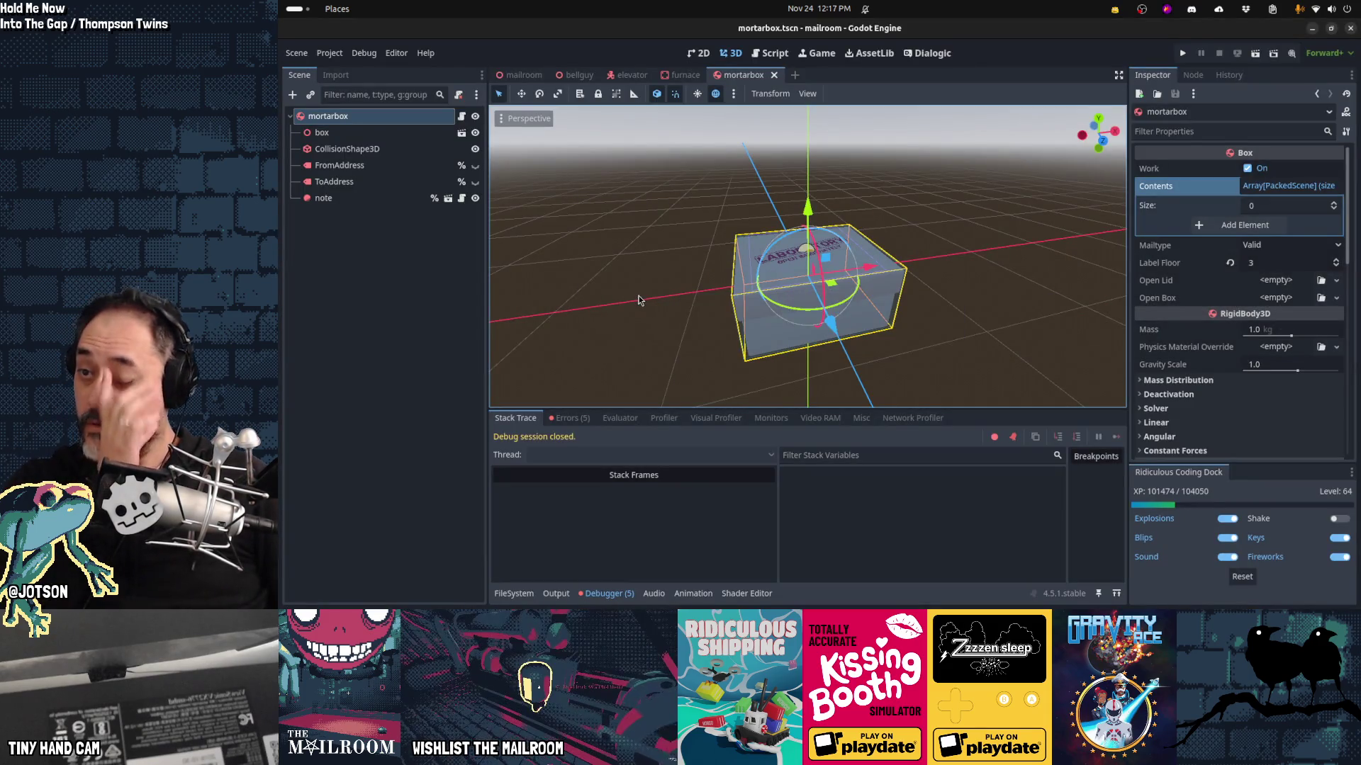
pyautogui.click(394, 134)
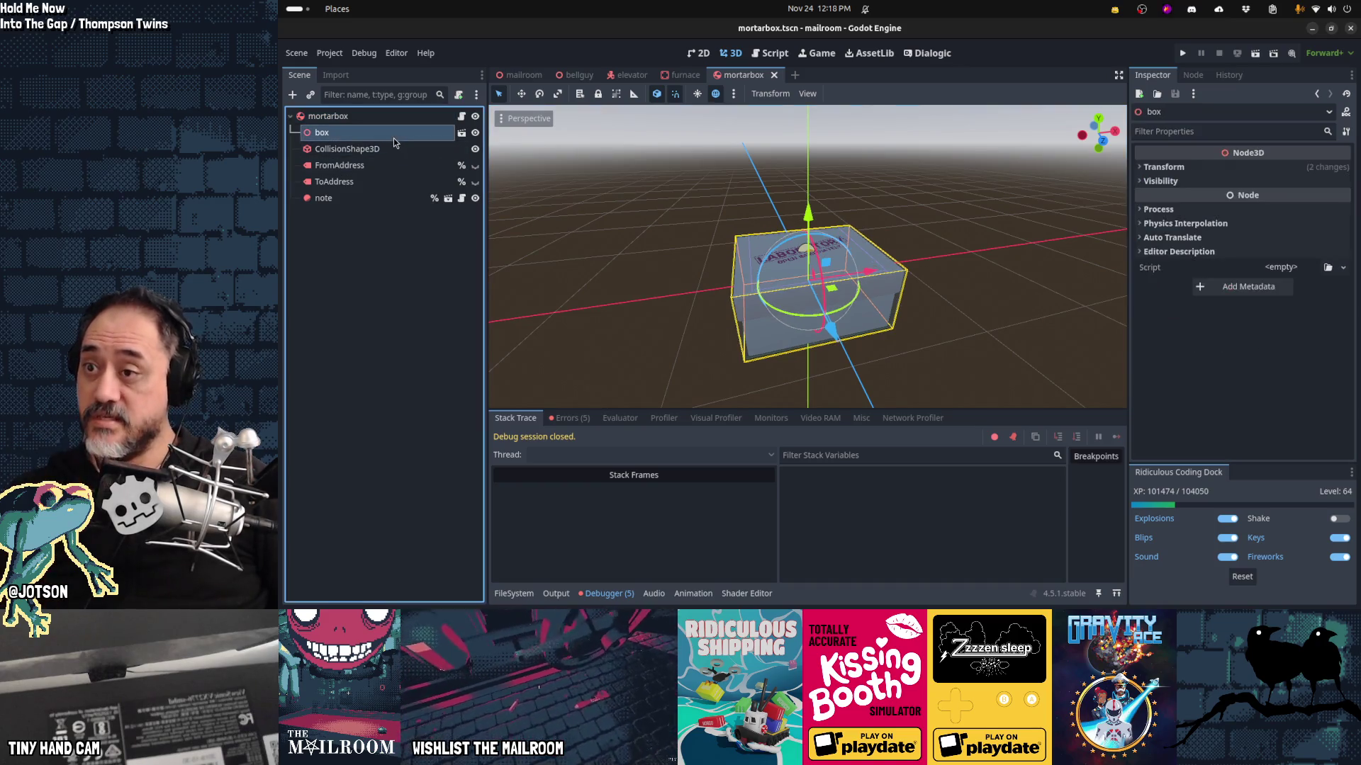
pyautogui.press('Delete')
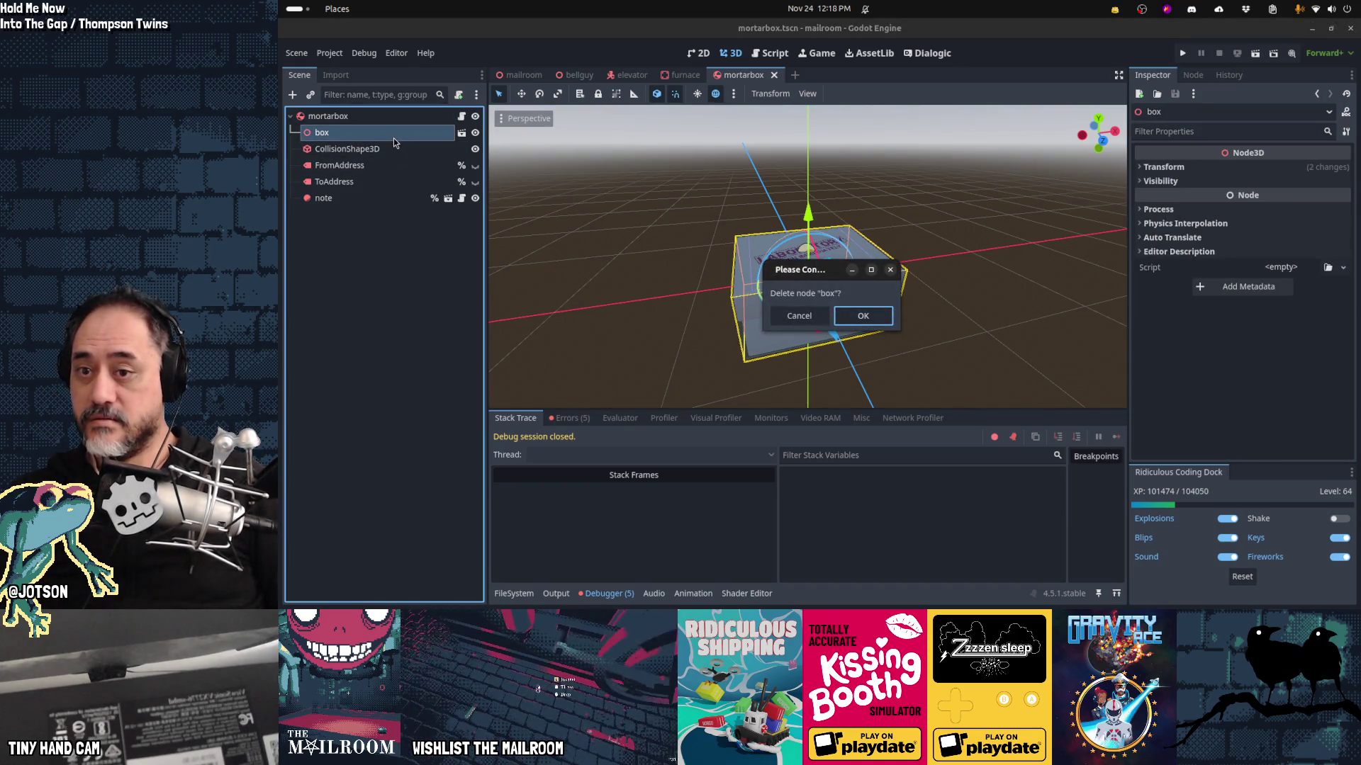
pyautogui.press('Return')
# Step: Instance package.blend under mortarbox, enable Editable Children, and select its AnimationPlayer
pyautogui.click(340, 116)
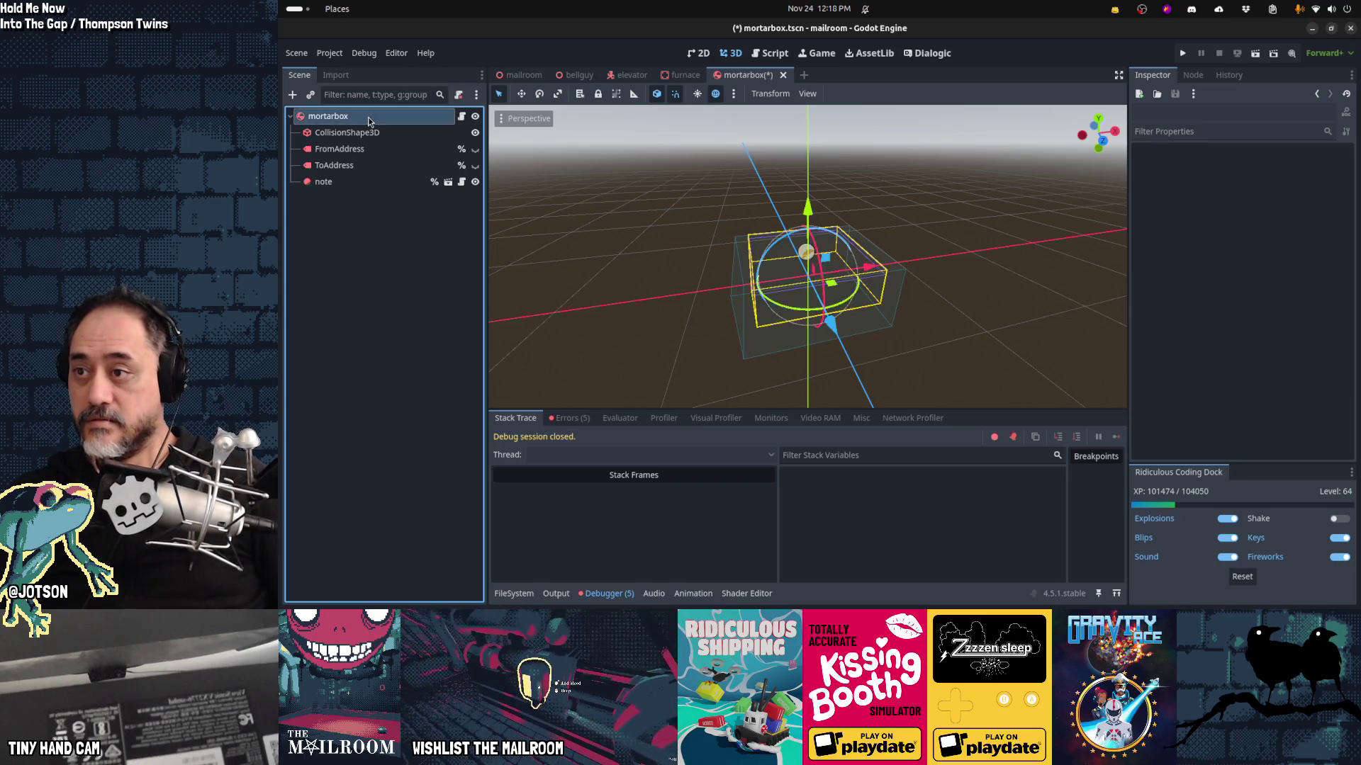
pyautogui.click(311, 95)
pyautogui.write('package')
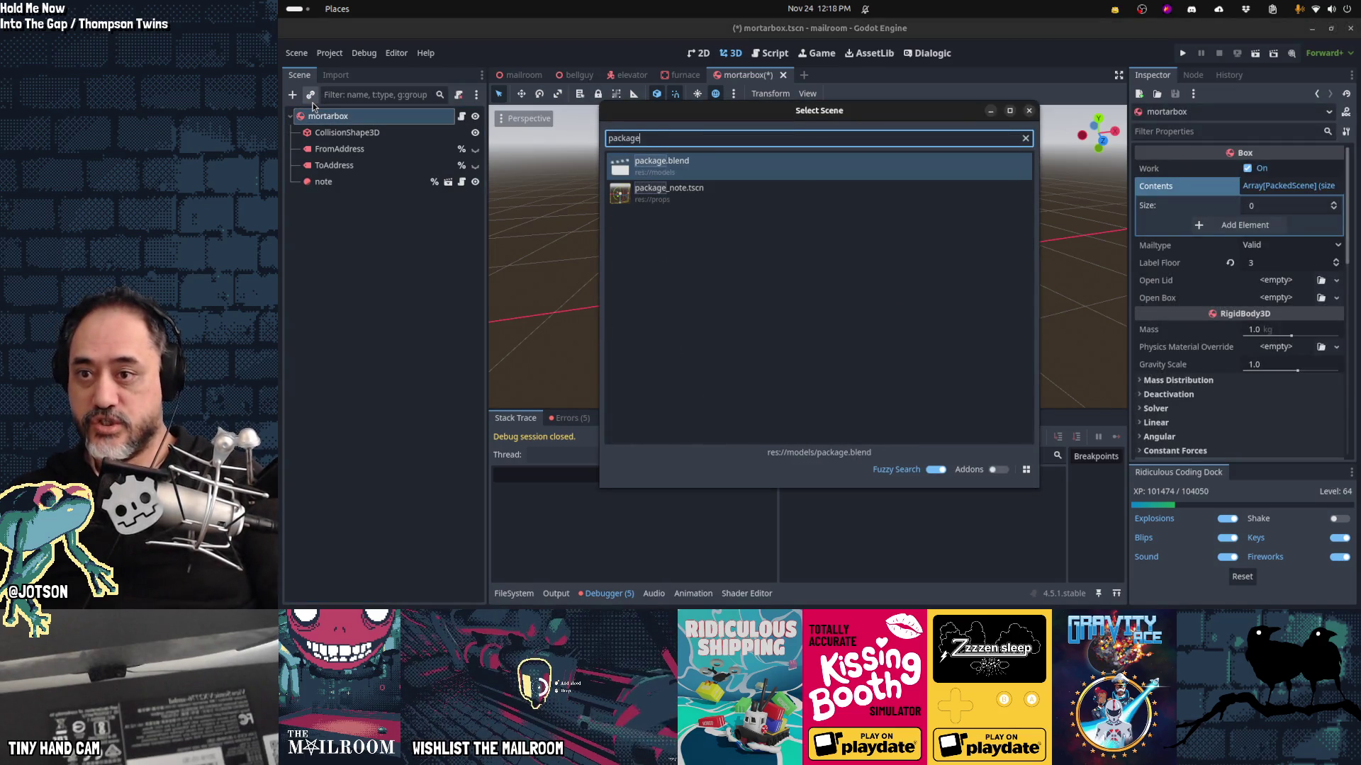
pyautogui.press('Return')
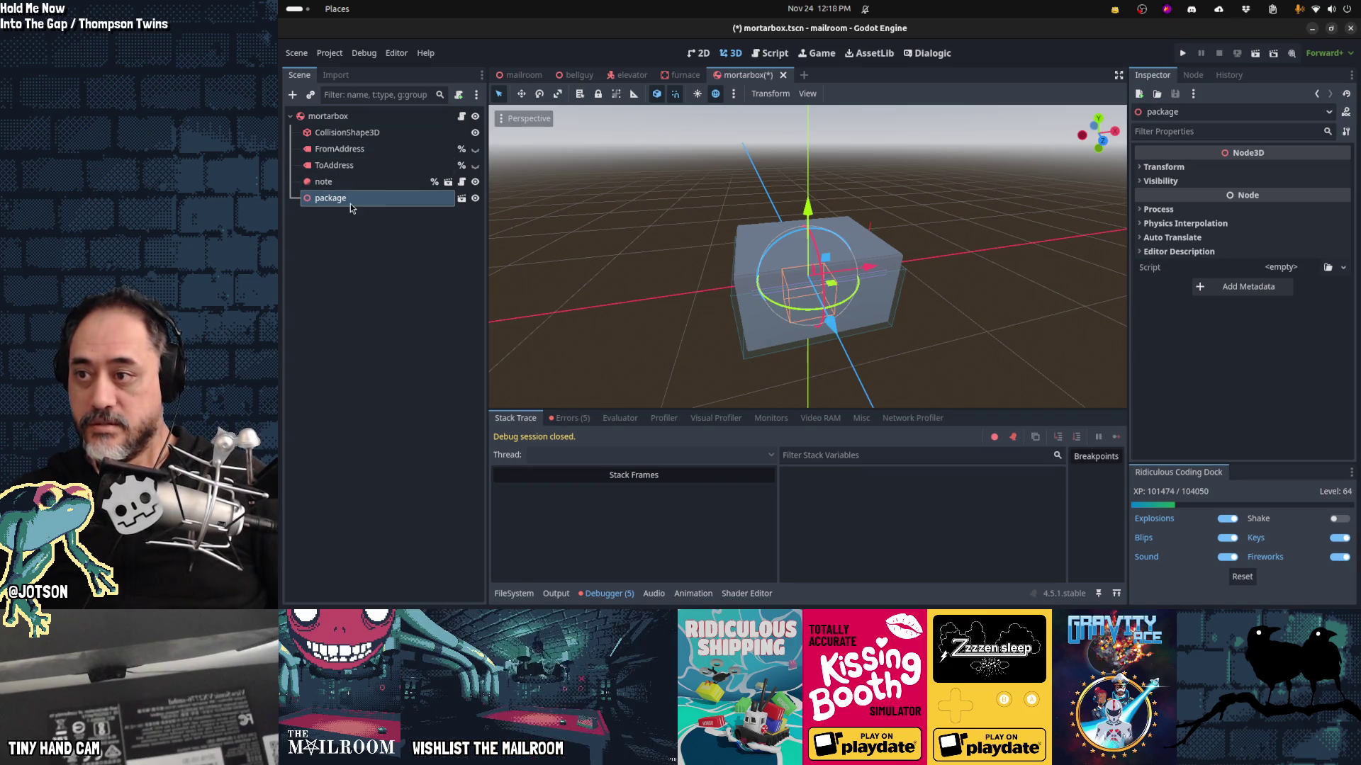
pyautogui.rightClick(351, 195)
pyautogui.click(430, 499)
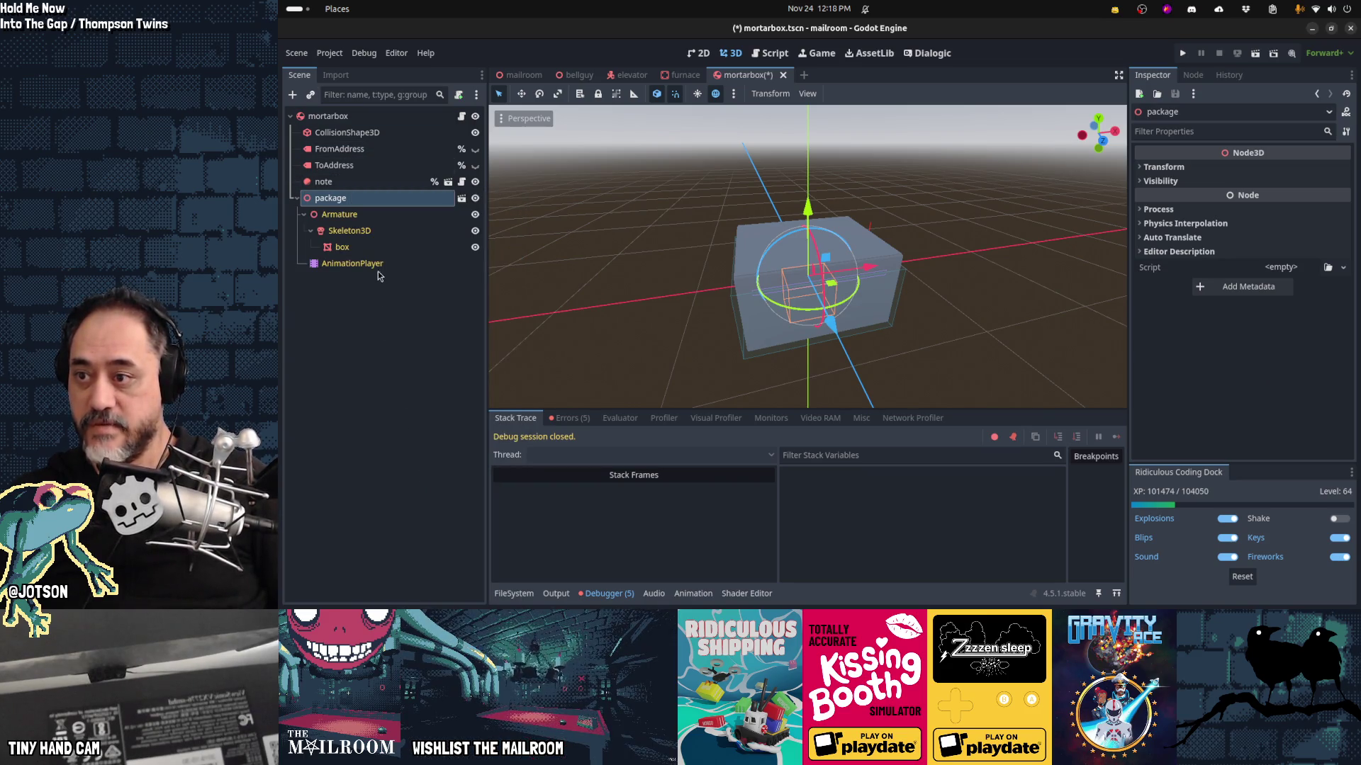
pyautogui.click(358, 264)
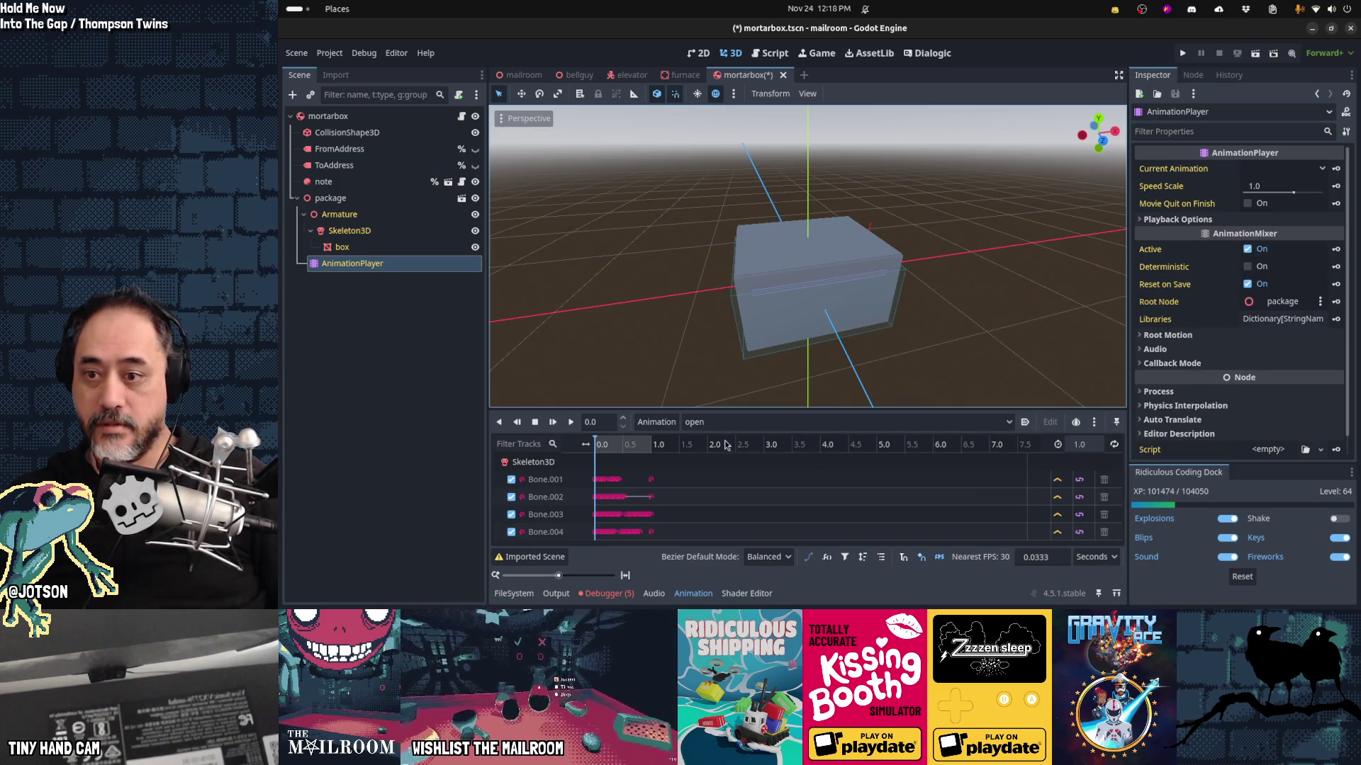
# Step: Replay the package's 'open' animation from the start several times, stopping and resetting between runs
pyautogui.click(558, 428)
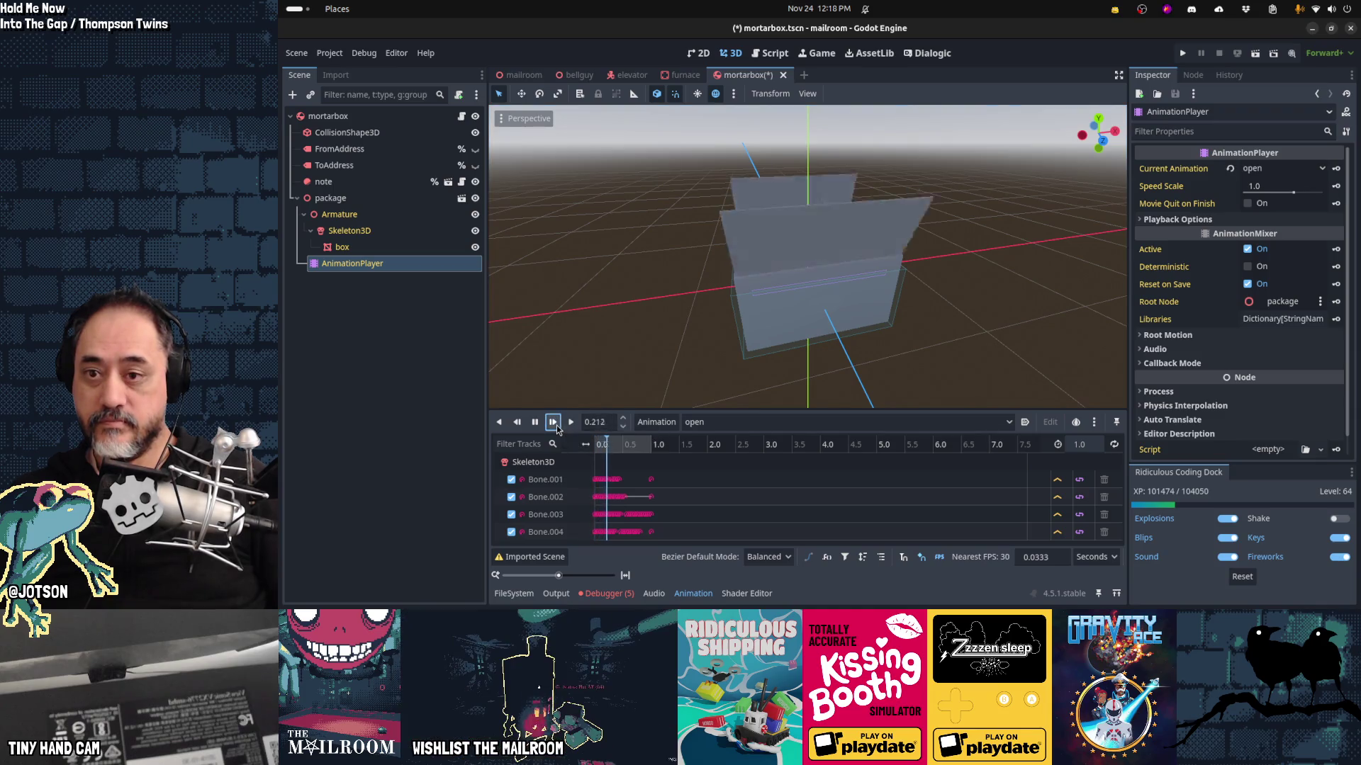
pyautogui.click(535, 423)
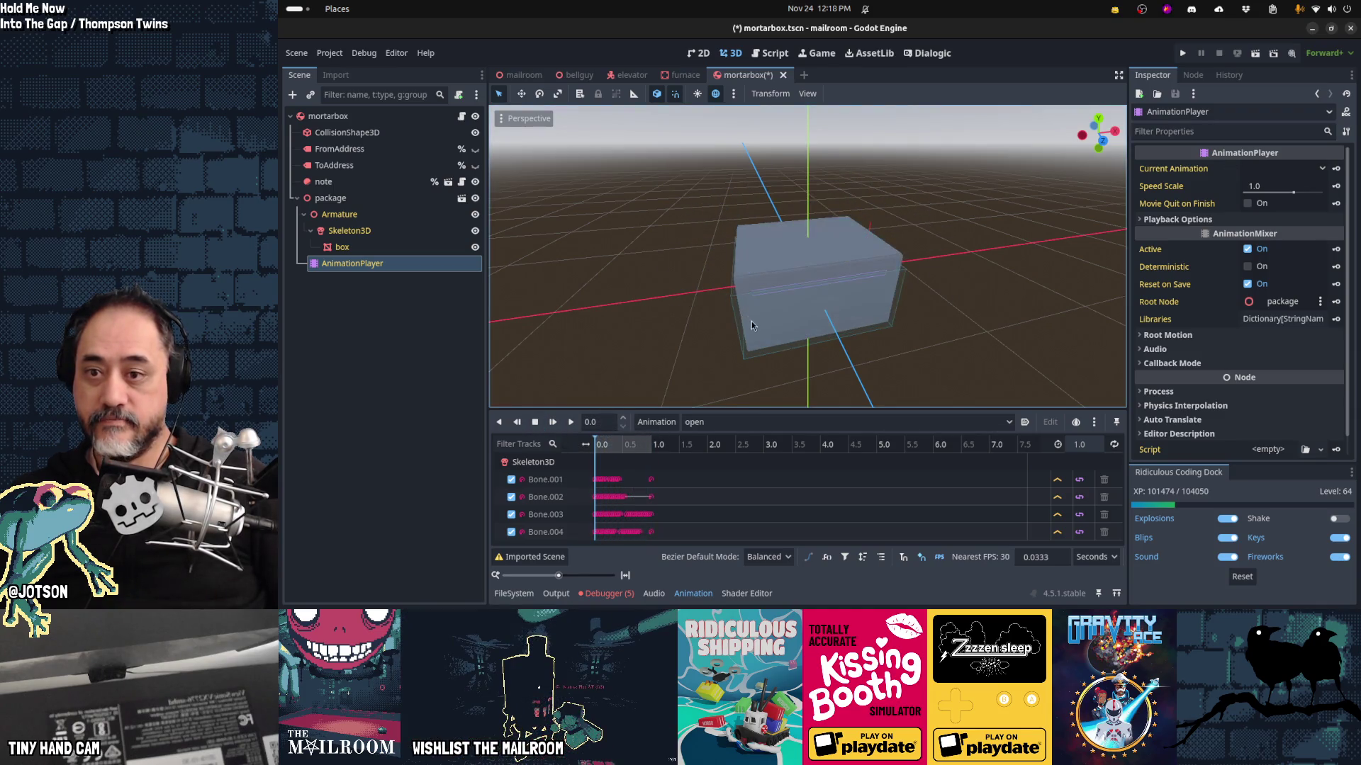
pyautogui.click(553, 423)
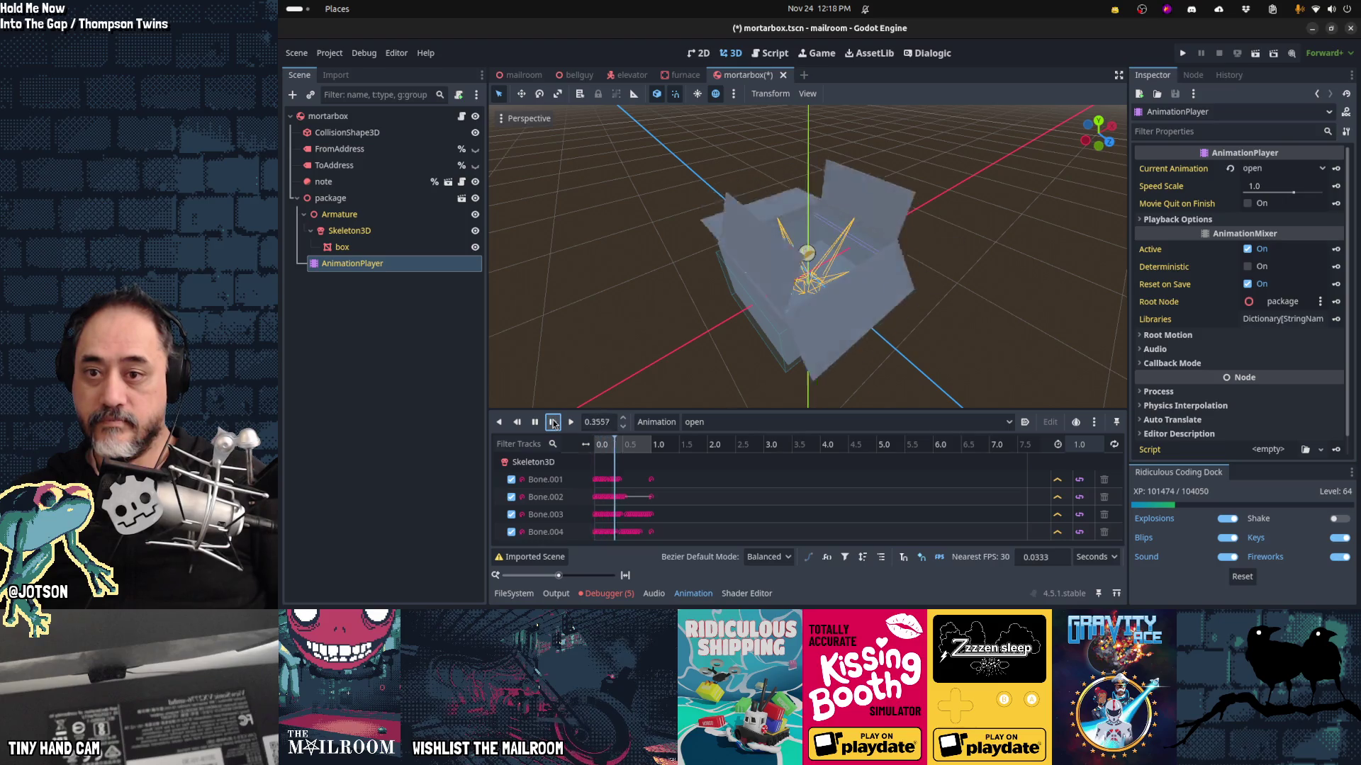
pyautogui.click(554, 423)
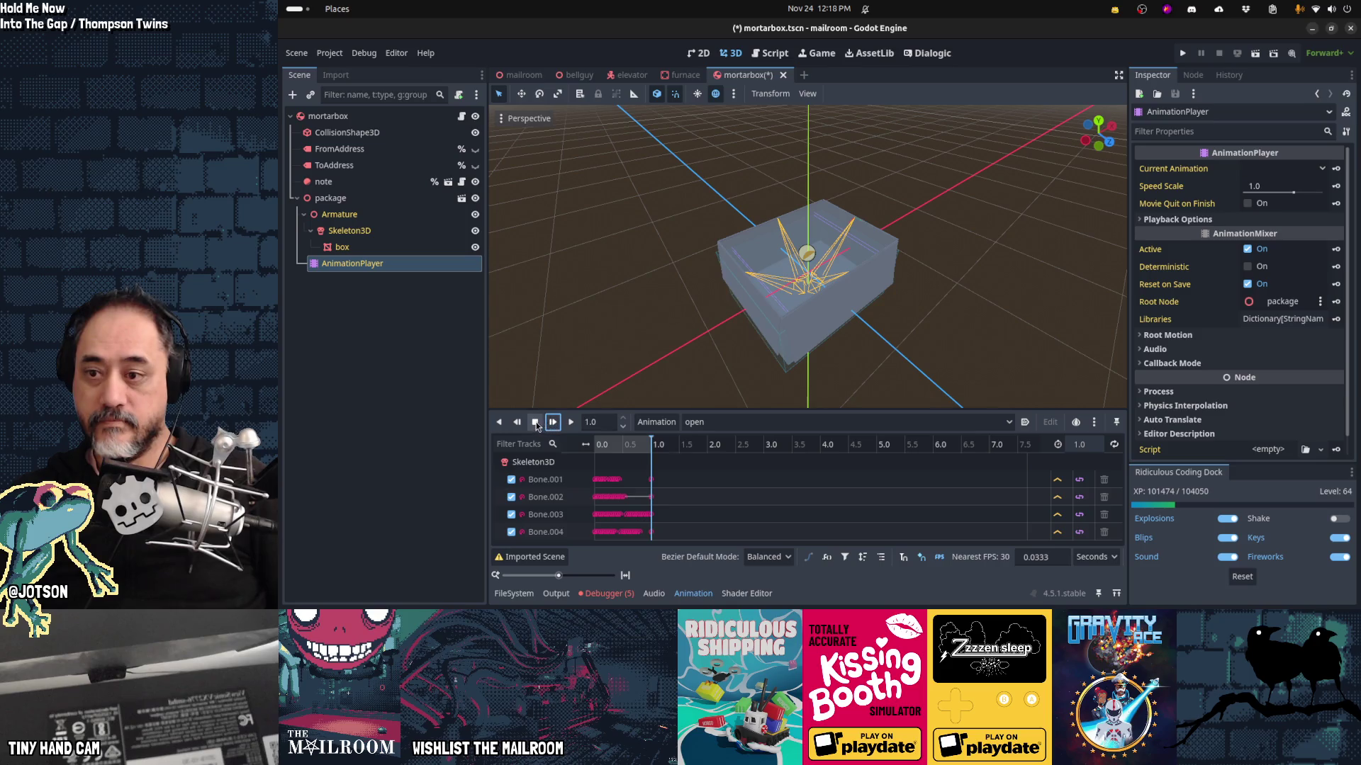
pyautogui.click(536, 423)
pyautogui.click(547, 424)
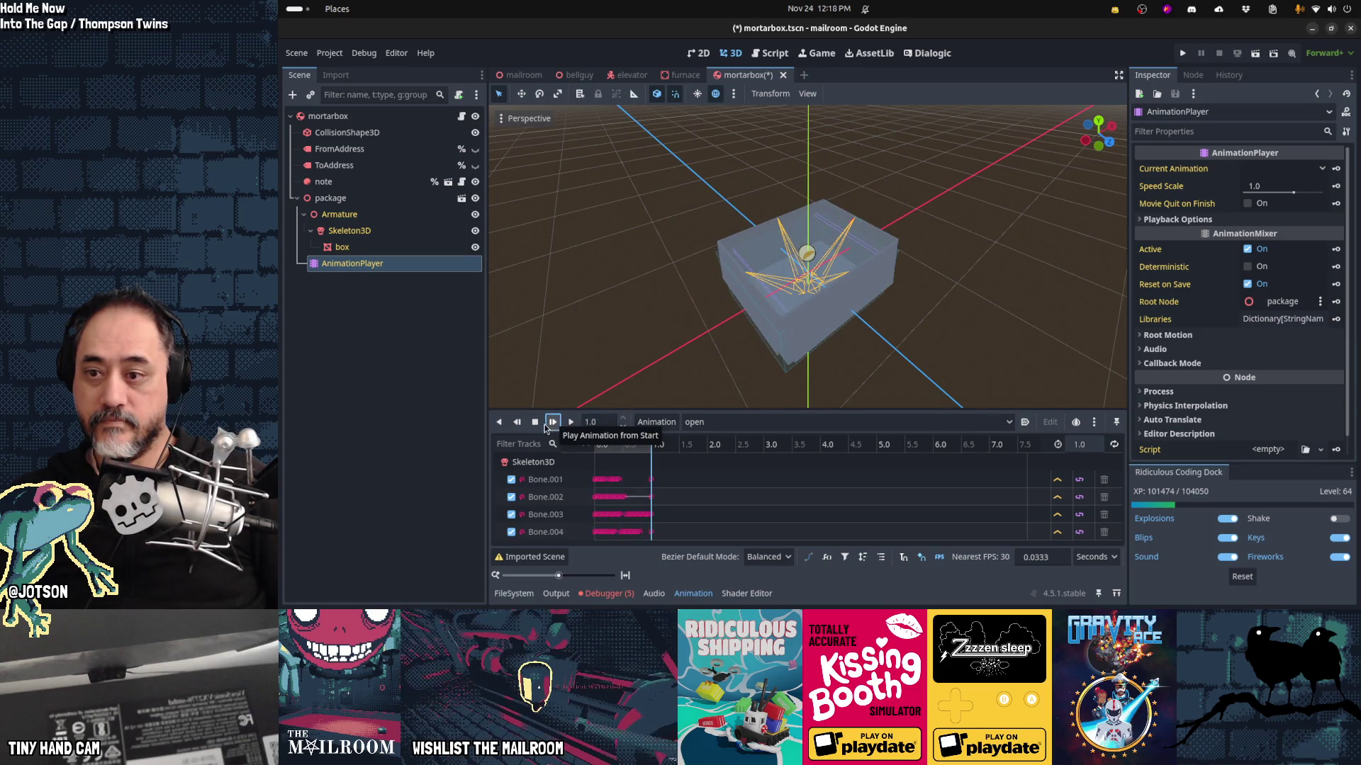
pyautogui.click(549, 424)
pyautogui.click(551, 423)
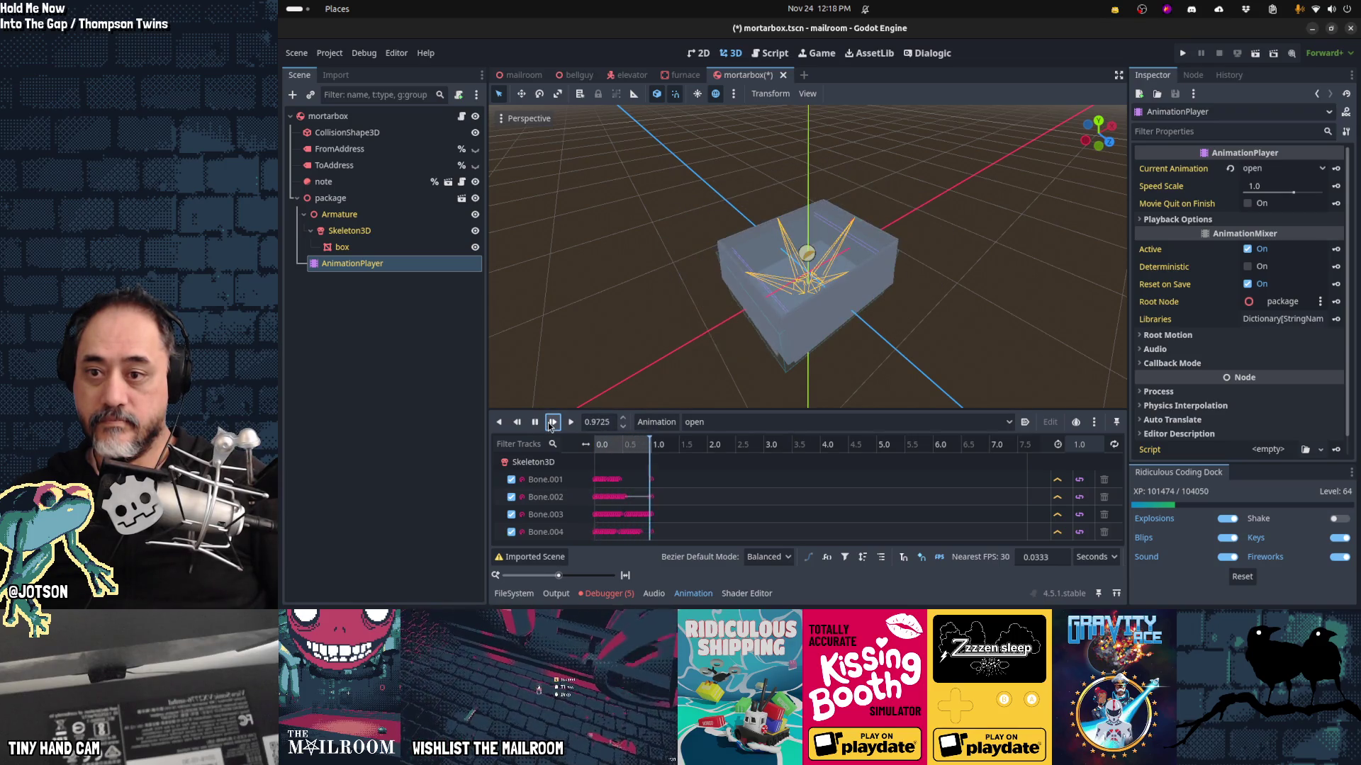
# Step: Orbit and zoom the 3D viewport to inspect the opened mortar box flaps
pyautogui.moveTo(780, 340)
pyautogui.mouseDown()
pyautogui.moveTo(757, 258)
pyautogui.moveTo(652, 290)
pyautogui.mouseUp()
pyautogui.scroll(2, 651, 291)
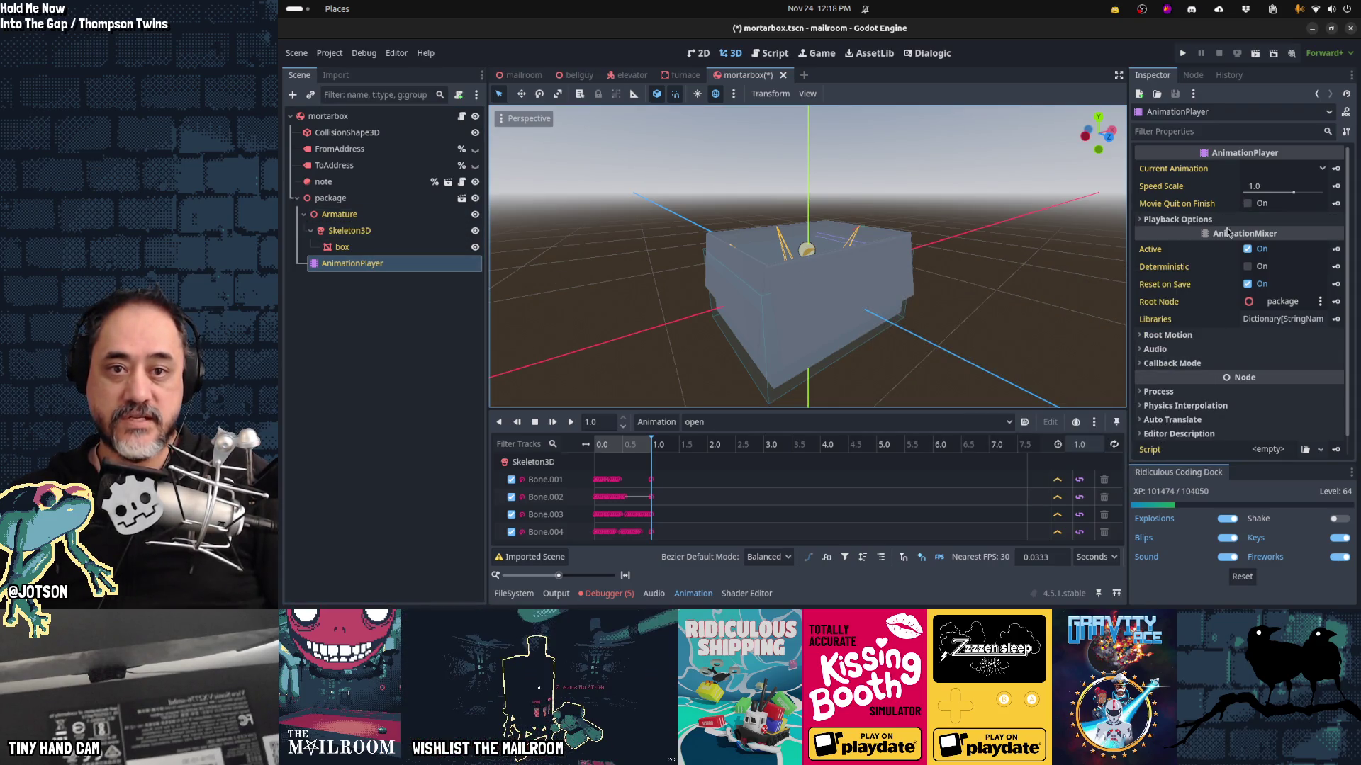
pyautogui.scroll(-1, 1237, 345)
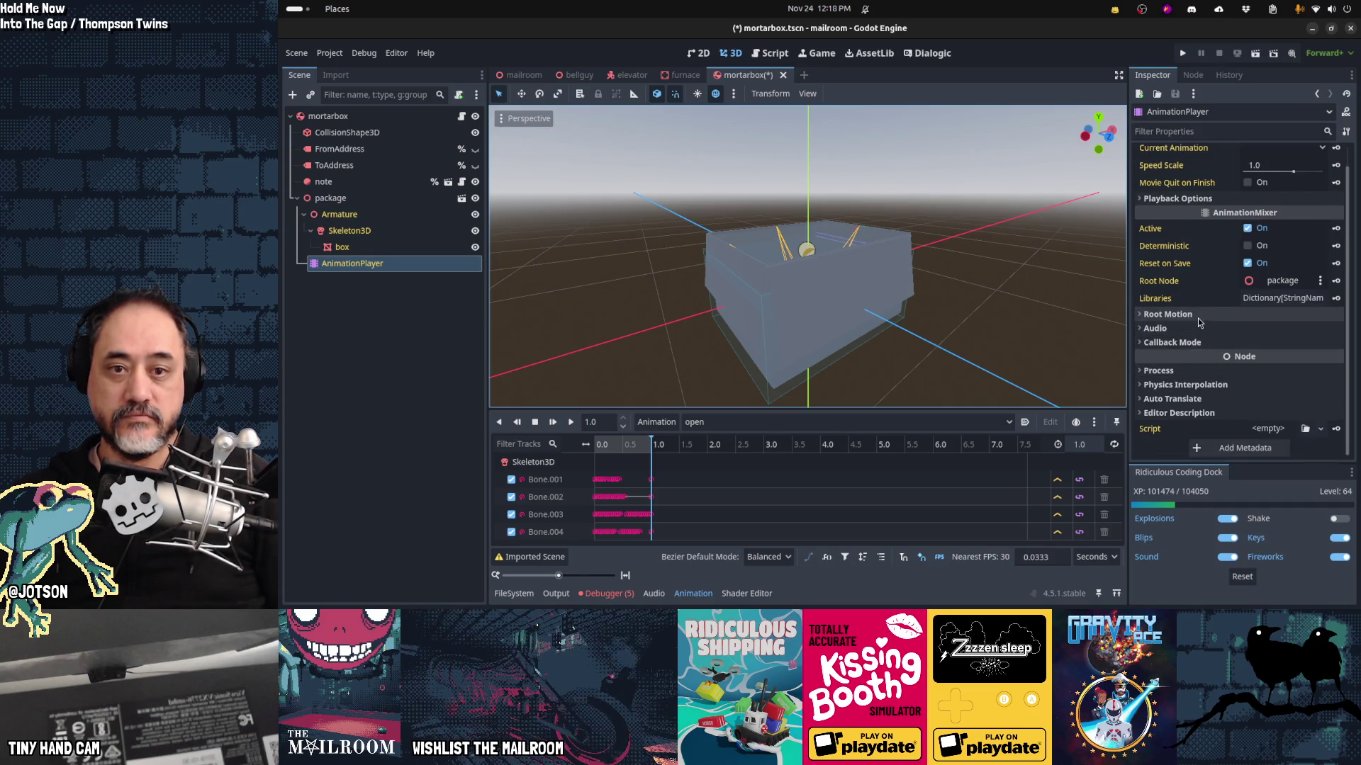
pyautogui.click(1198, 317)
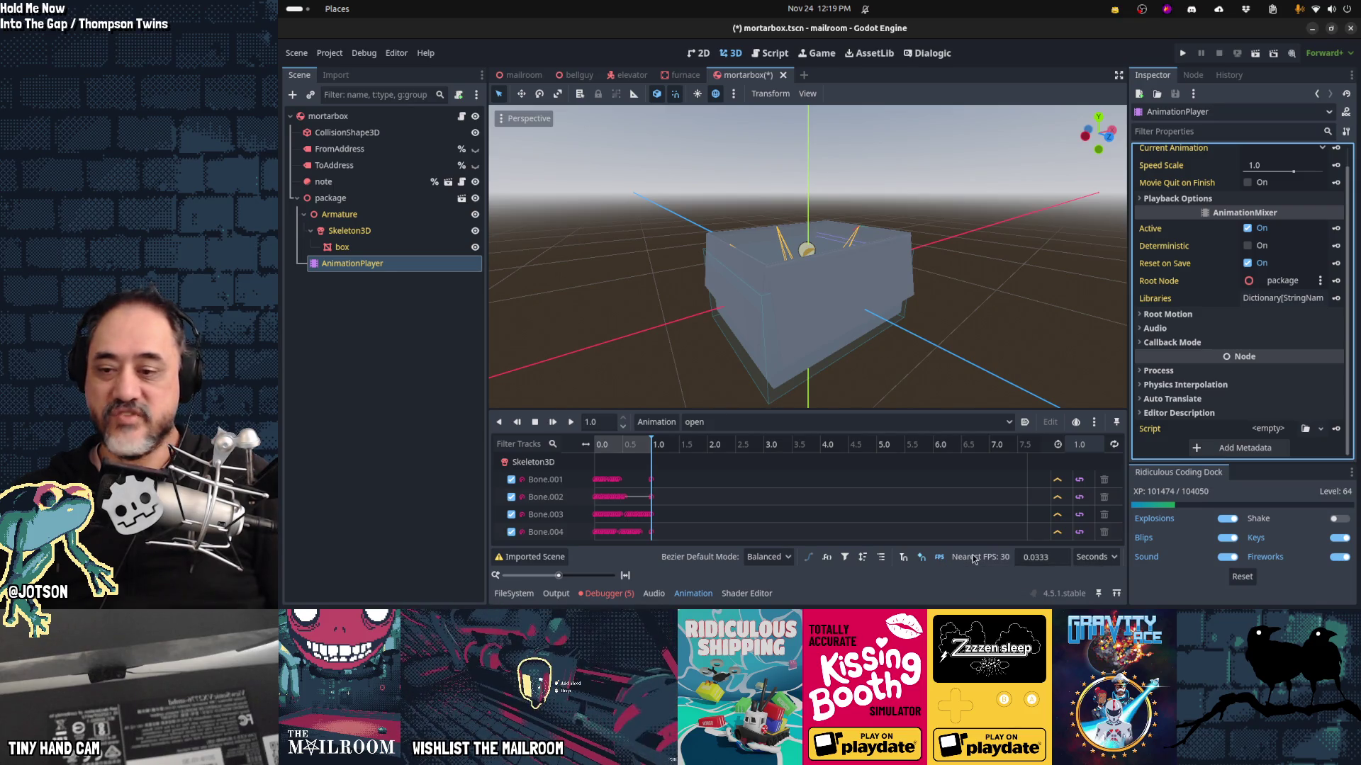
# Step: Expand Root Motion, Callback Mode, Process and Playback Options, then scrub the 'open' animation back to 0.0
pyautogui.click(1170, 319)
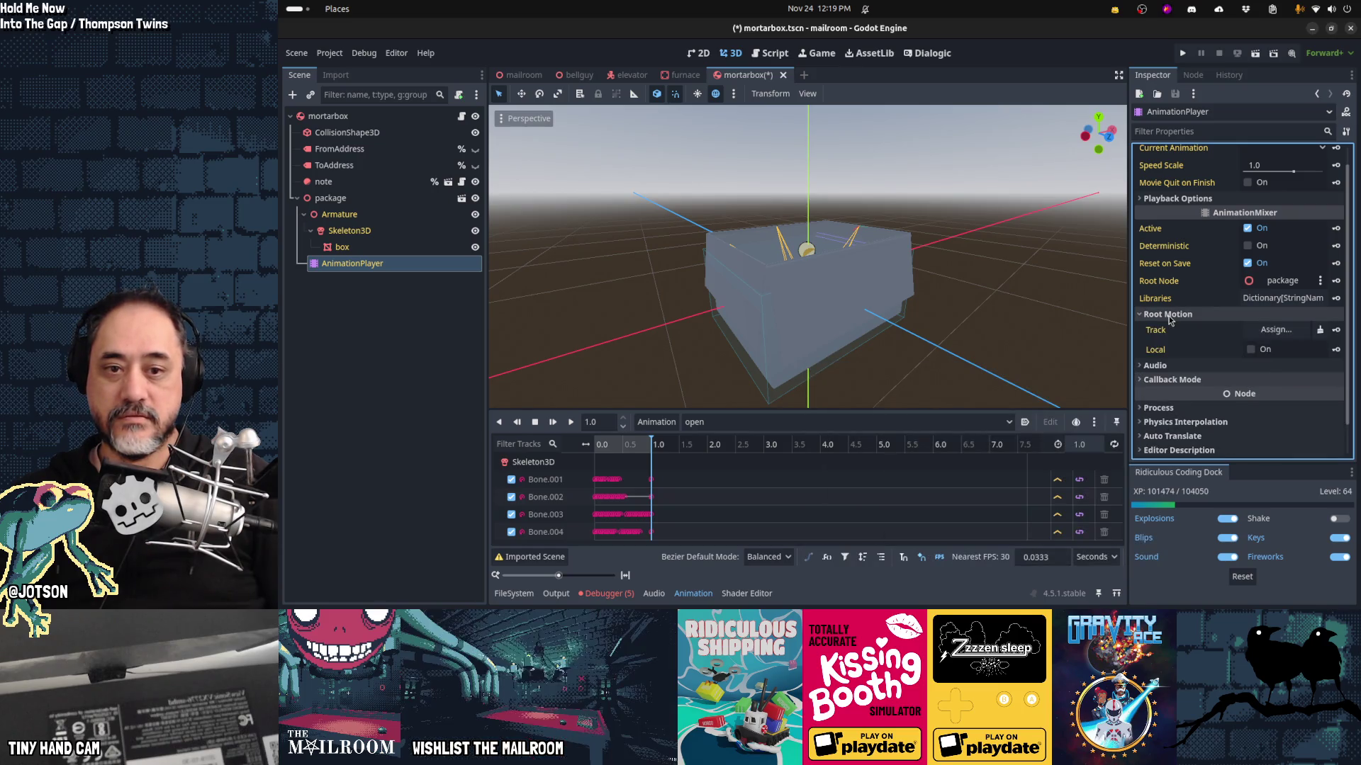
pyautogui.click(1163, 380)
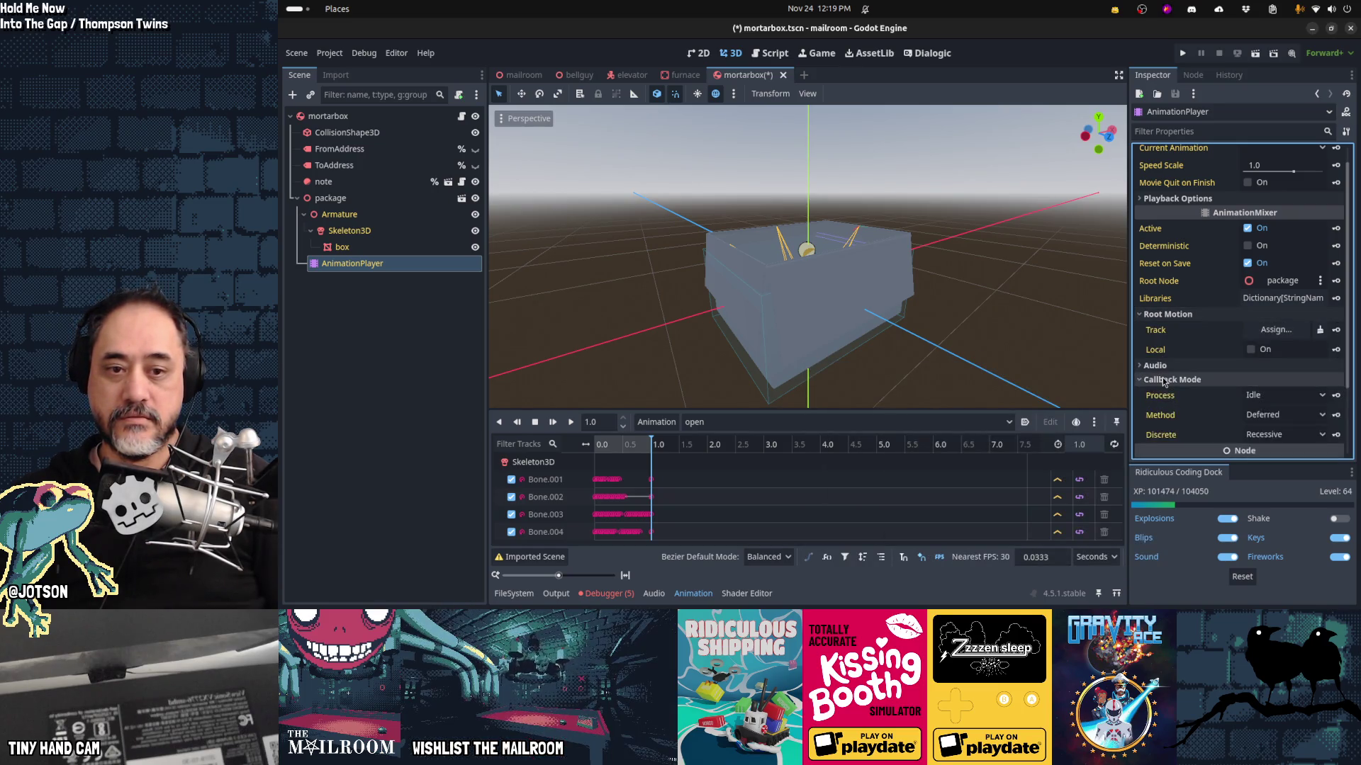
pyautogui.scroll(-3, 1163, 382)
pyautogui.click(1158, 371)
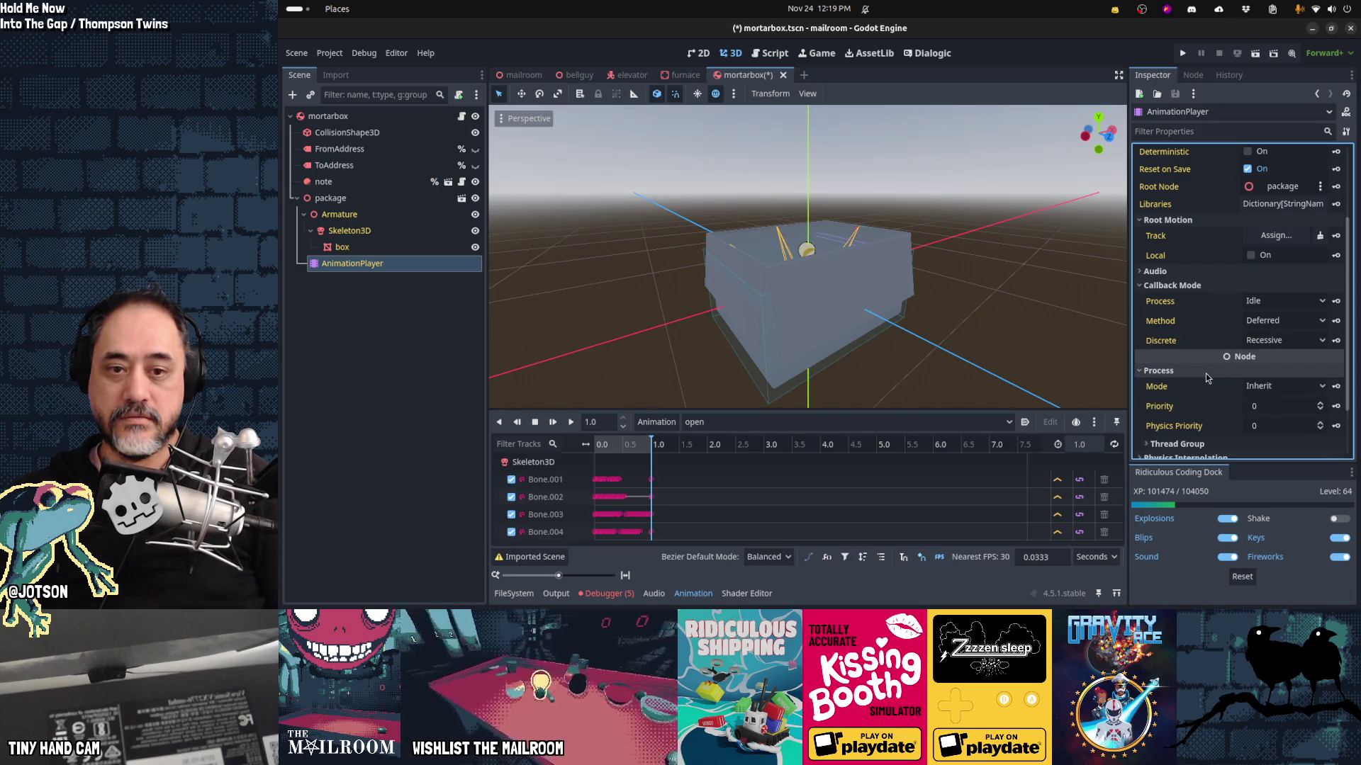
pyautogui.scroll(4, 1210, 414)
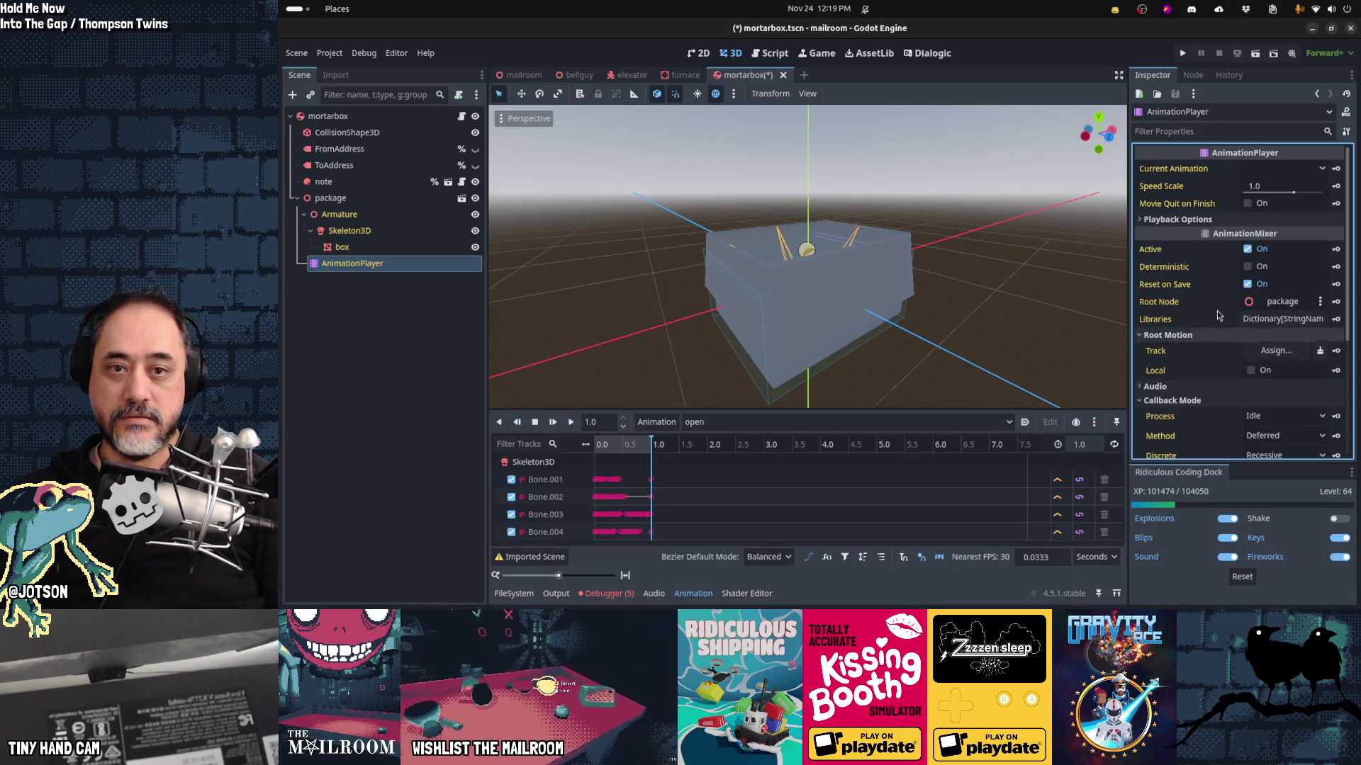
pyautogui.click(1181, 224)
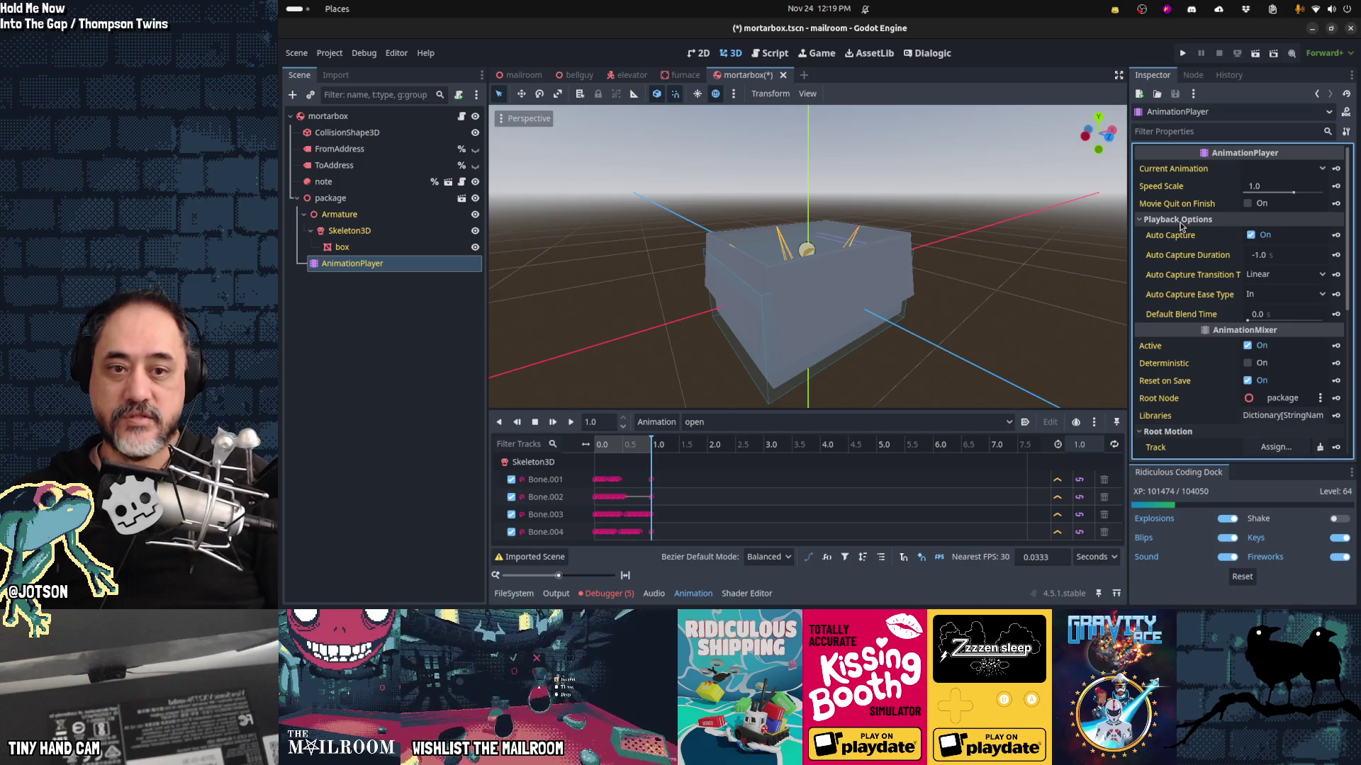
pyautogui.moveTo(1196, 318)
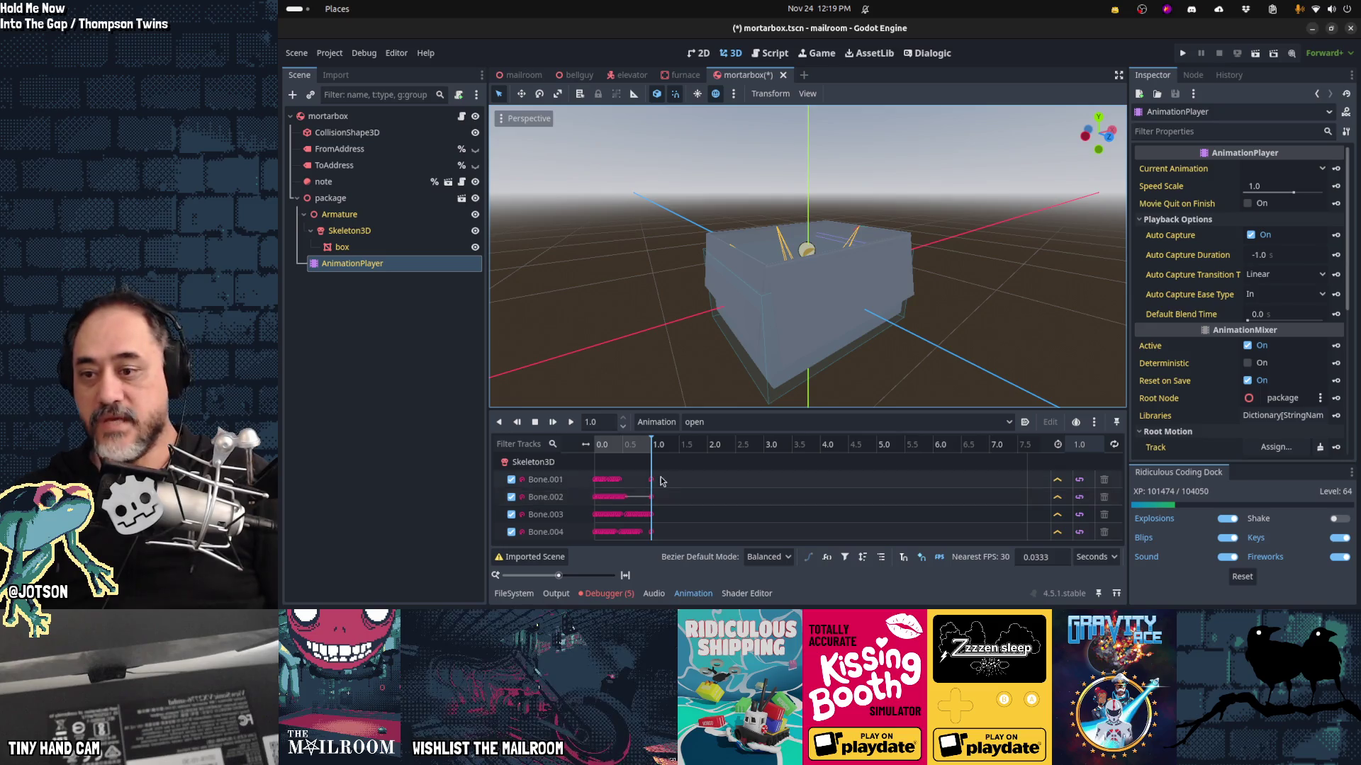
pyautogui.moveTo(631, 452); pyautogui.dragTo(596, 448)
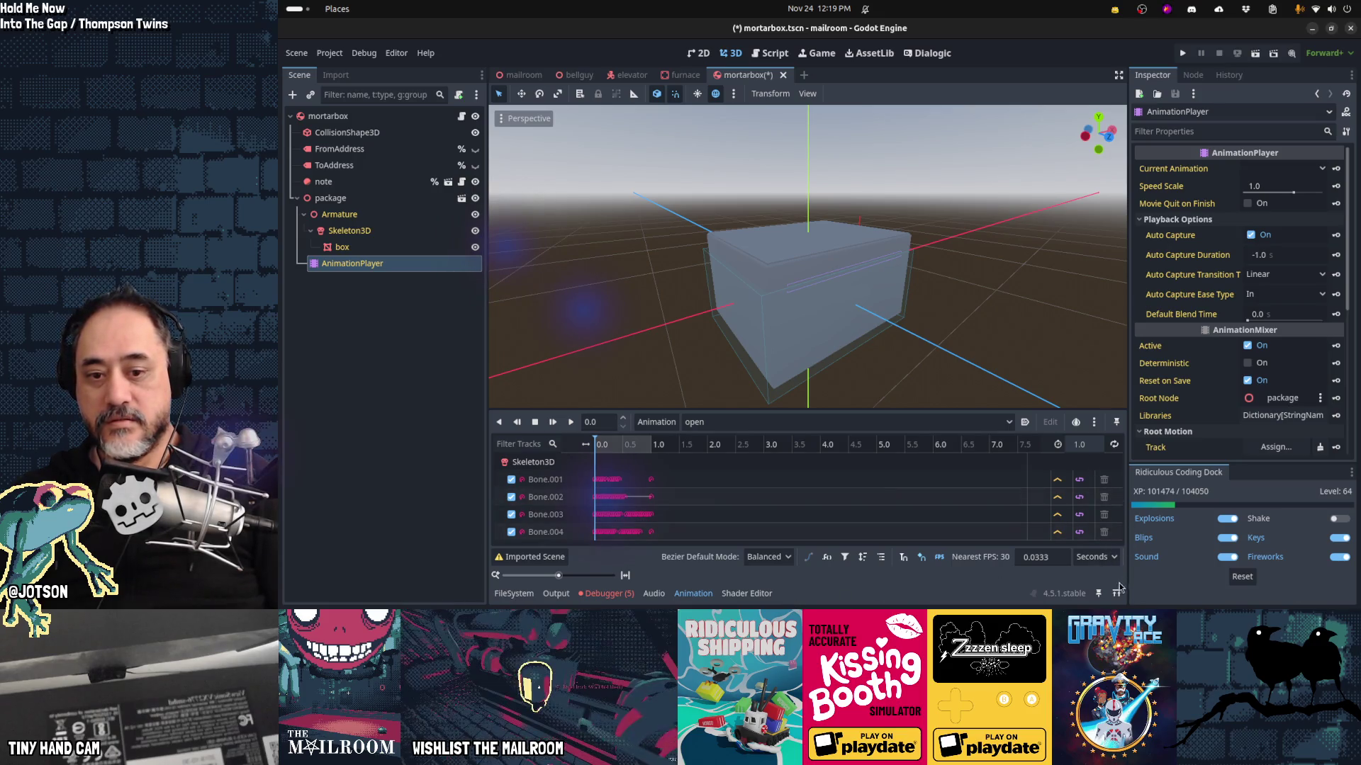
# Step: Fit the timeline to the 1-second 'open' animation, scrub through it to watch the flaps open, and save mortarbox.tscn
pyautogui.click(626, 577)
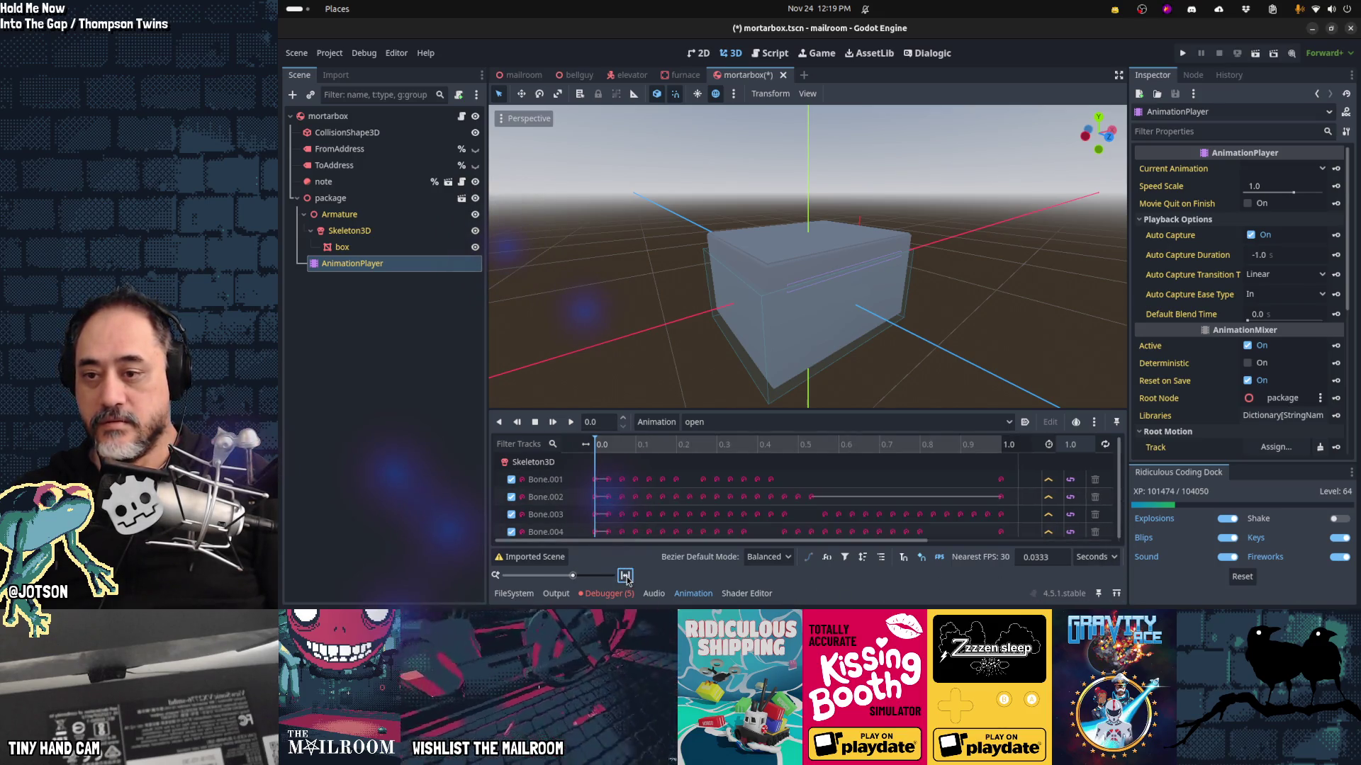
pyautogui.click(607, 444)
pyautogui.moveTo(625, 450)
pyautogui.mouseDown()
pyautogui.moveTo(999, 458)
pyautogui.moveTo(635, 466)
pyautogui.moveTo(686, 460)
pyautogui.mouseUp()
pyautogui.moveTo(778, 461); pyautogui.dragTo(999, 468)
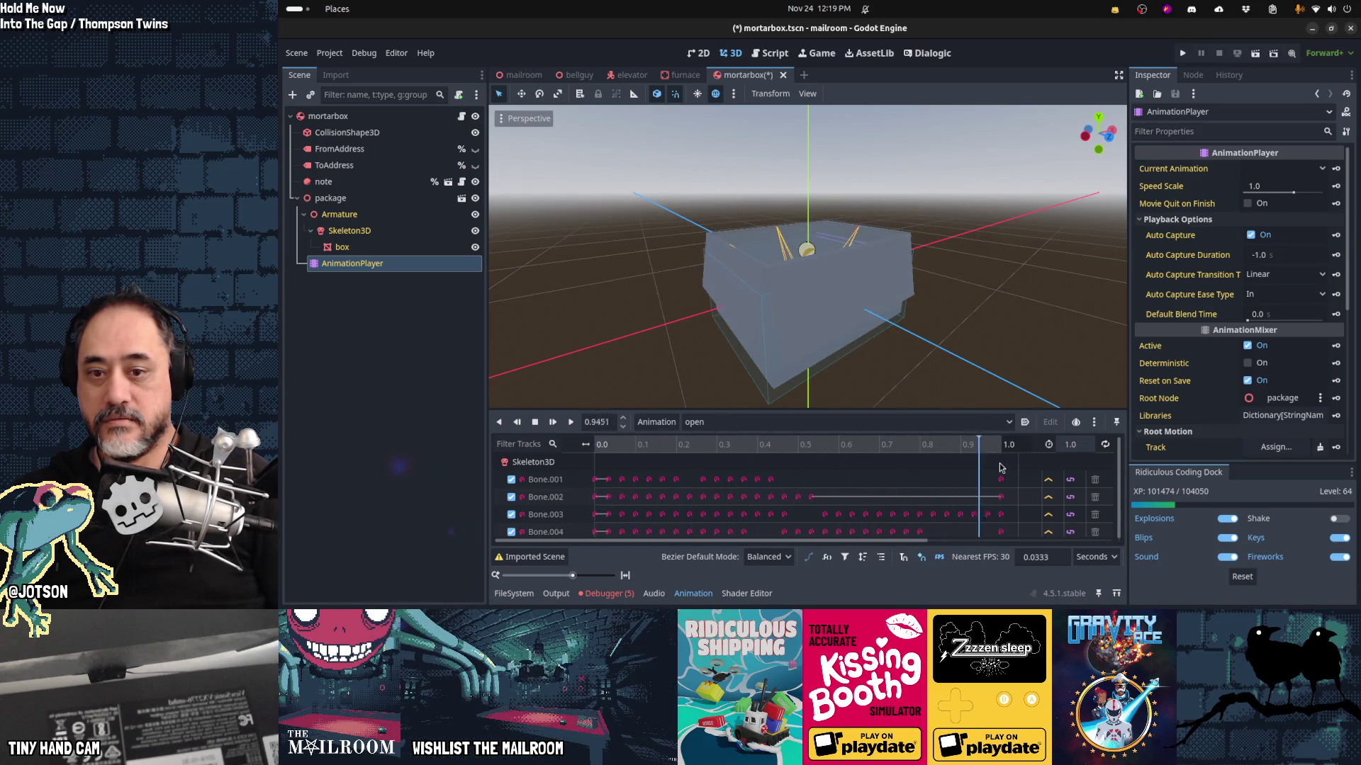
pyautogui.moveTo(843, 283)
pyautogui.mouseDown()
pyautogui.moveTo(883, 341)
pyautogui.moveTo(503, 295)
pyautogui.mouseUp()
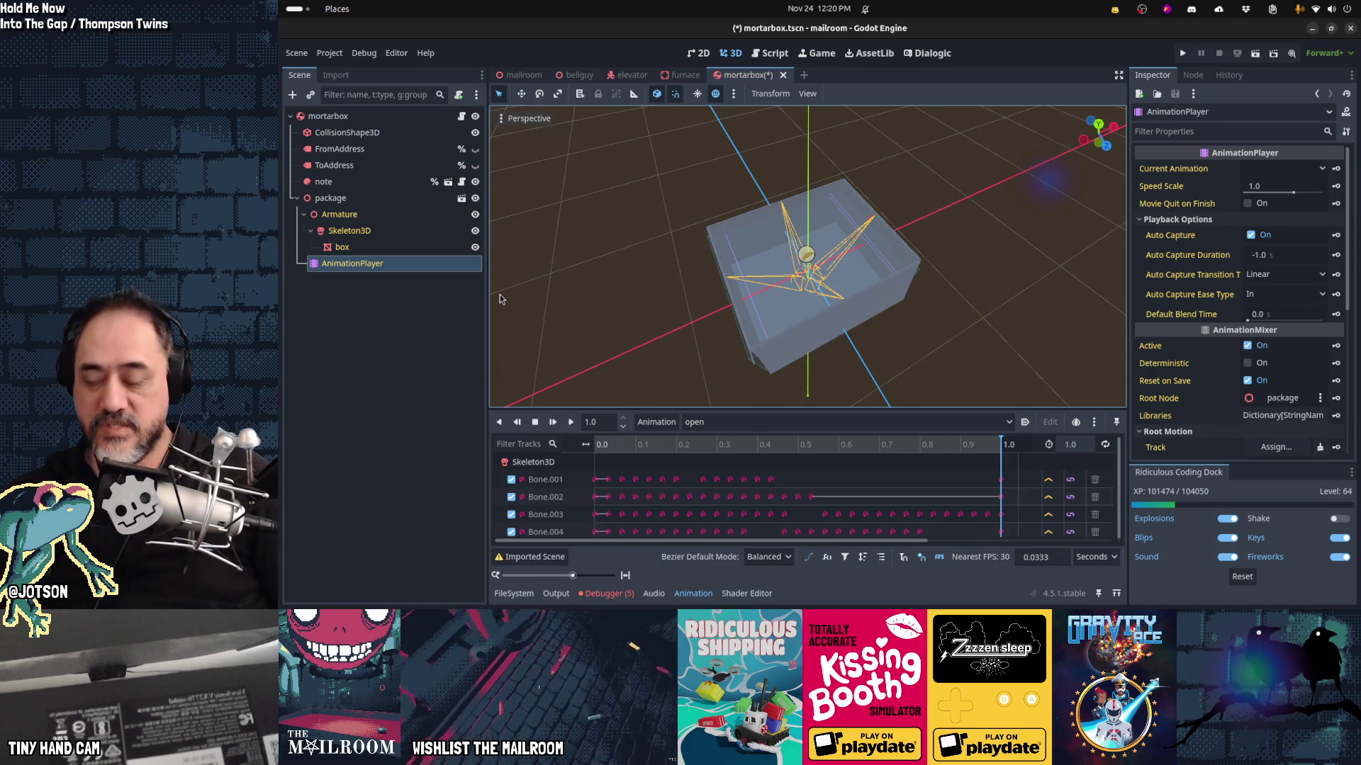
pyautogui.hotkey('ctrl', 's')
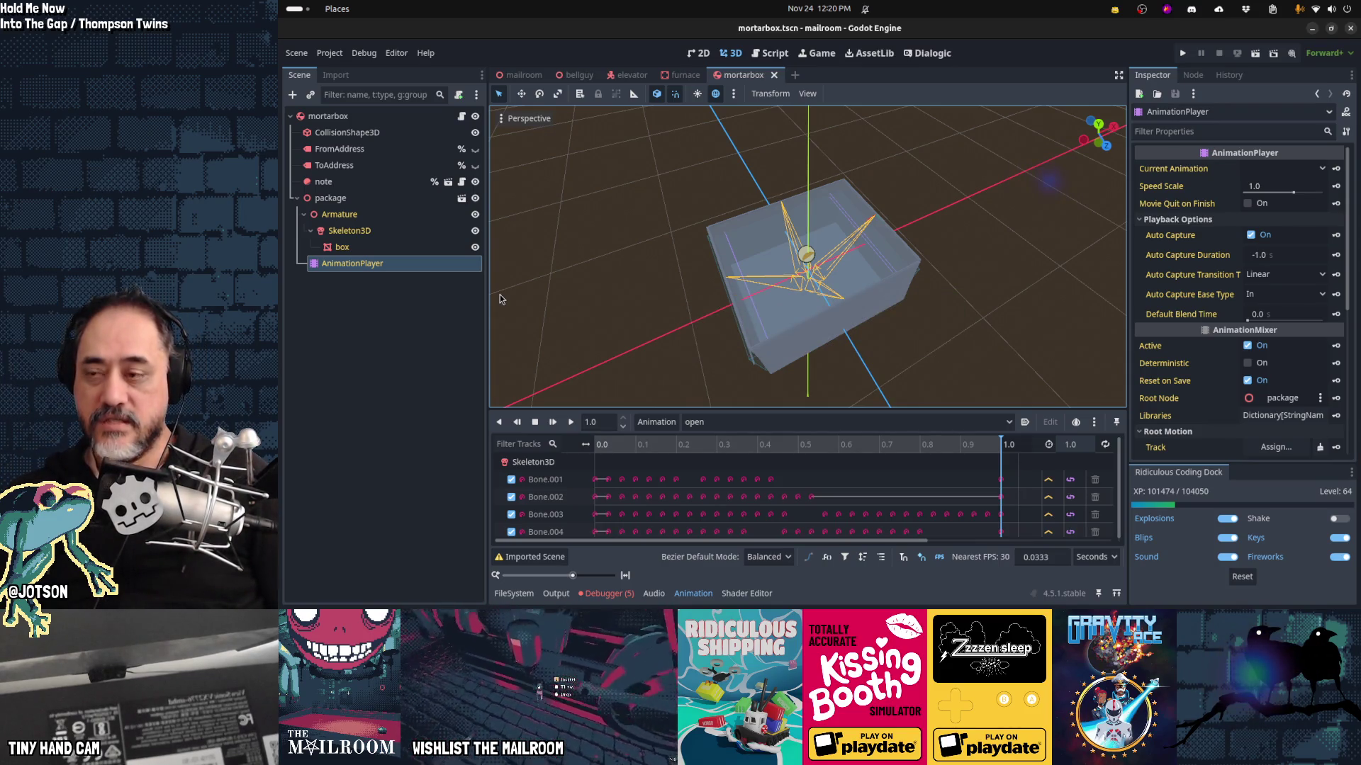
# Step: Save a copy of the scene as emptymortarbox.tscn and select its mortarbox root node
pyautogui.hotkey('ctrl', 'shift', 's')
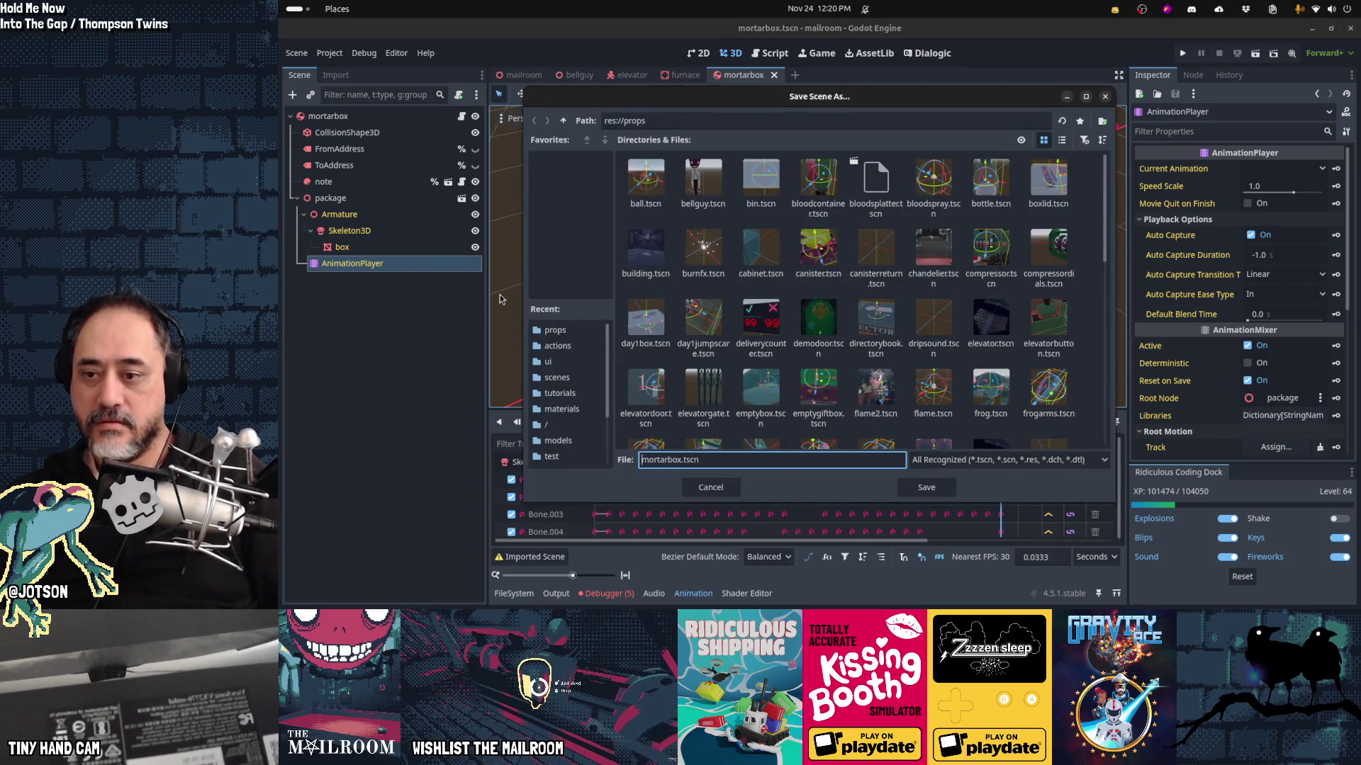
pyautogui.write('empty')
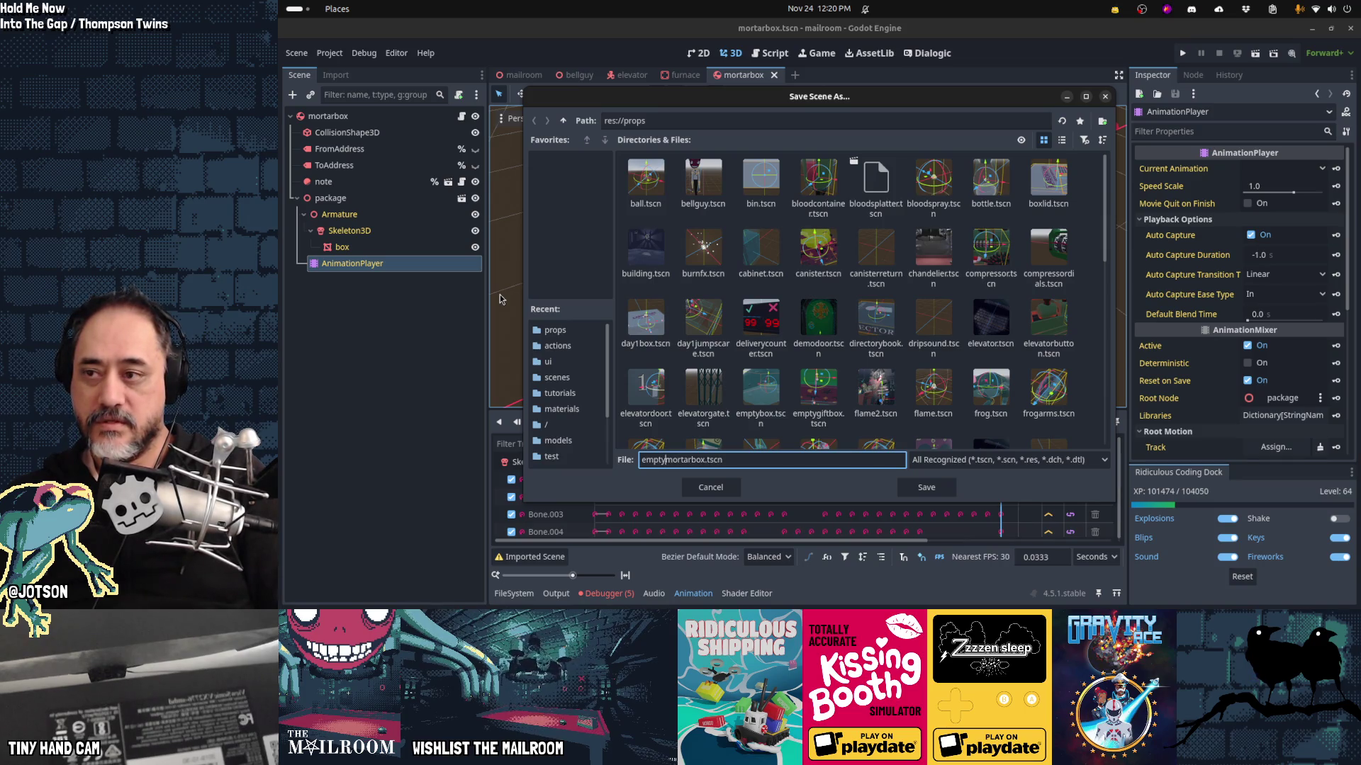
pyautogui.press('Return')
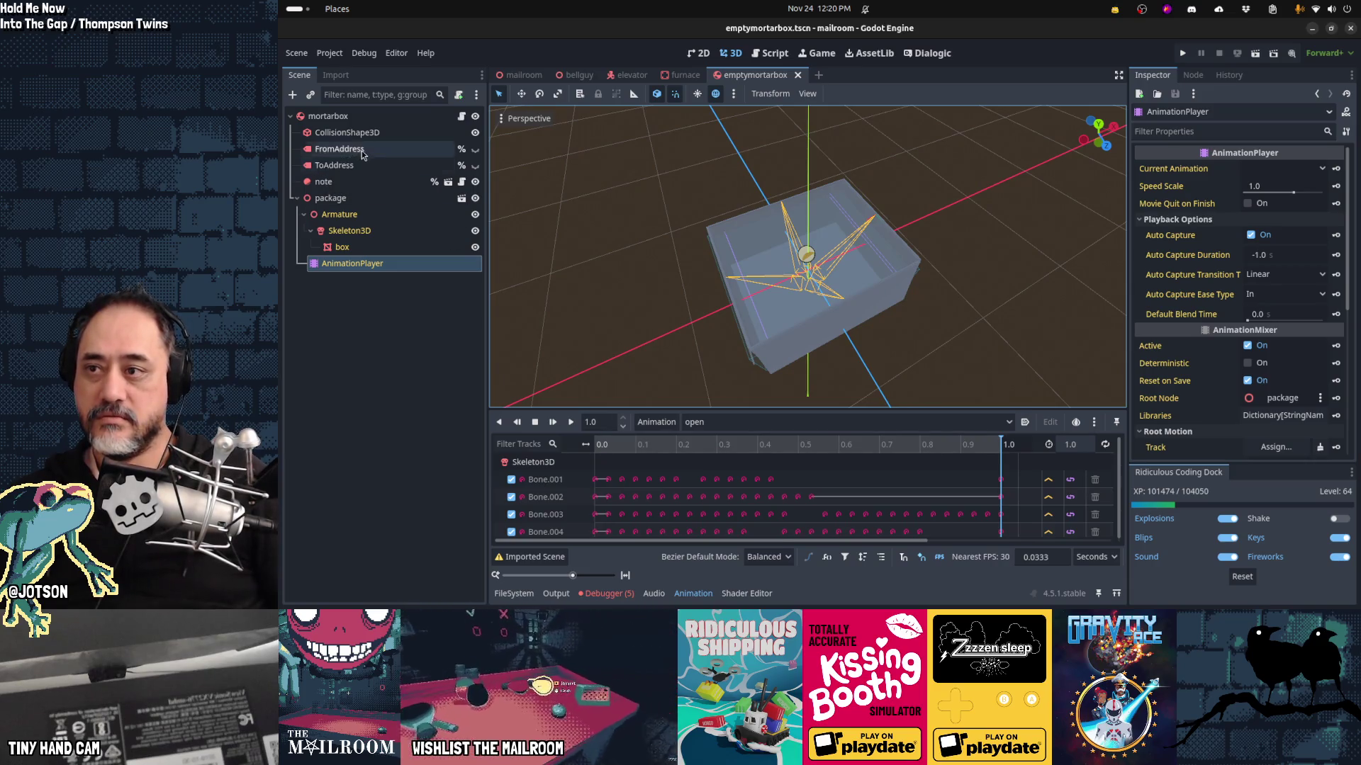
pyautogui.click(377, 118)
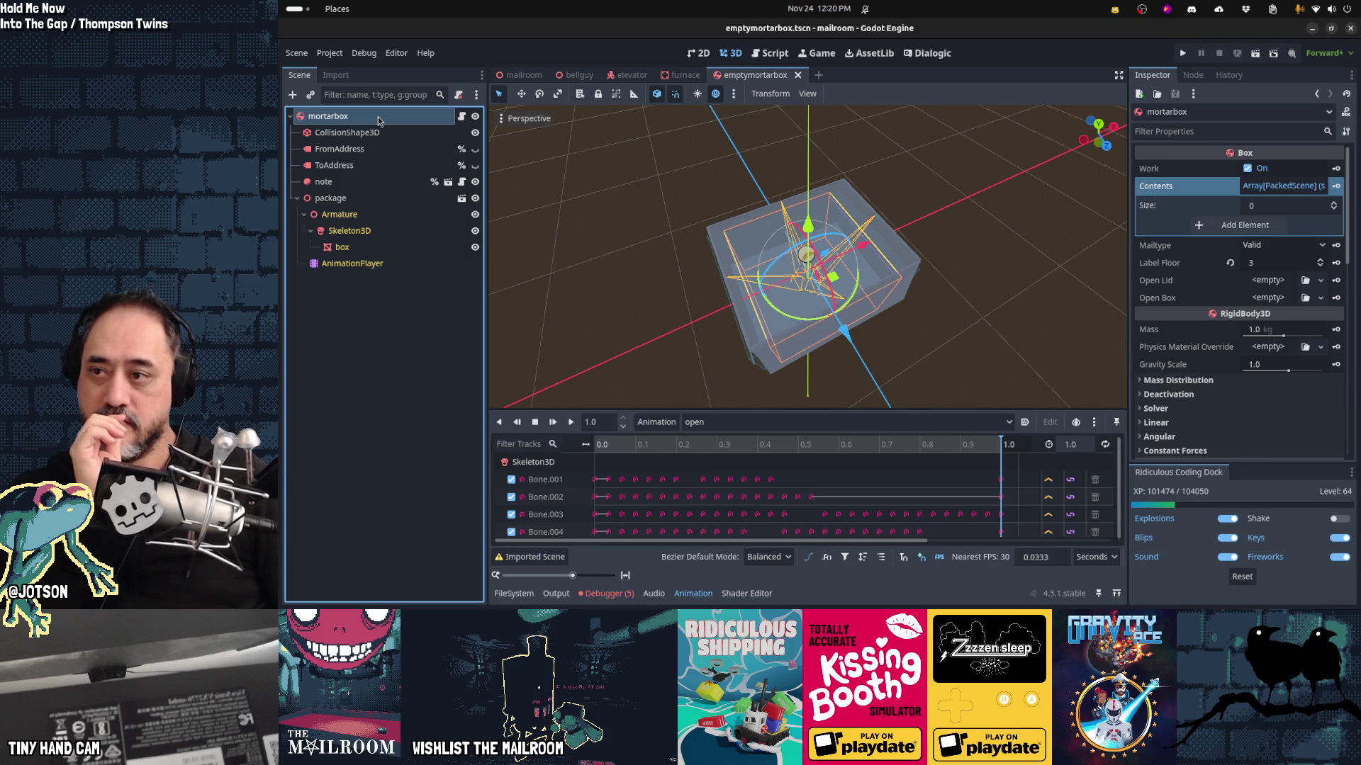
# Step: Select the FromAddress and ToAddress labels, cancel their deletion, and toggle ToAddress visibility
pyautogui.click(339, 148)
pyautogui.keyDown('shift'); pyautogui.click(385, 168); pyautogui.keyUp('shift')
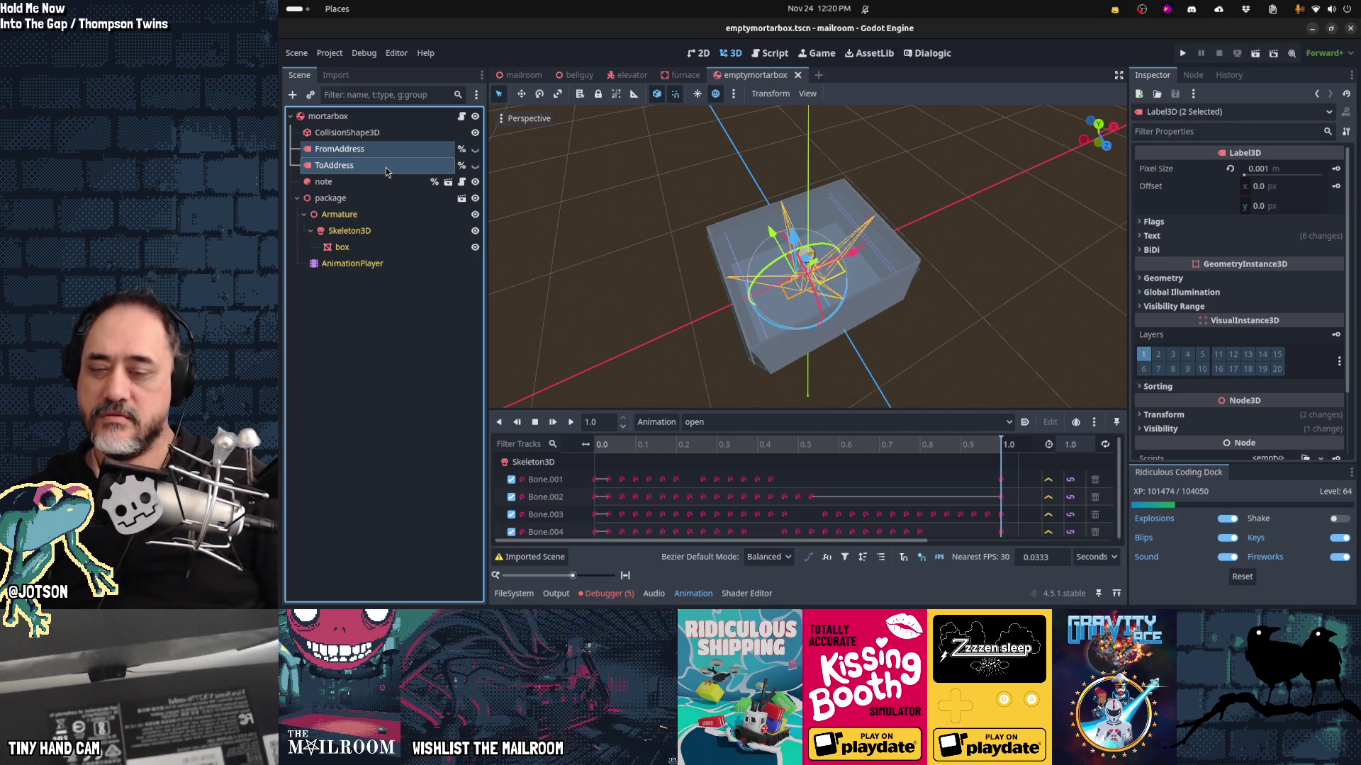
pyautogui.press('Delete')
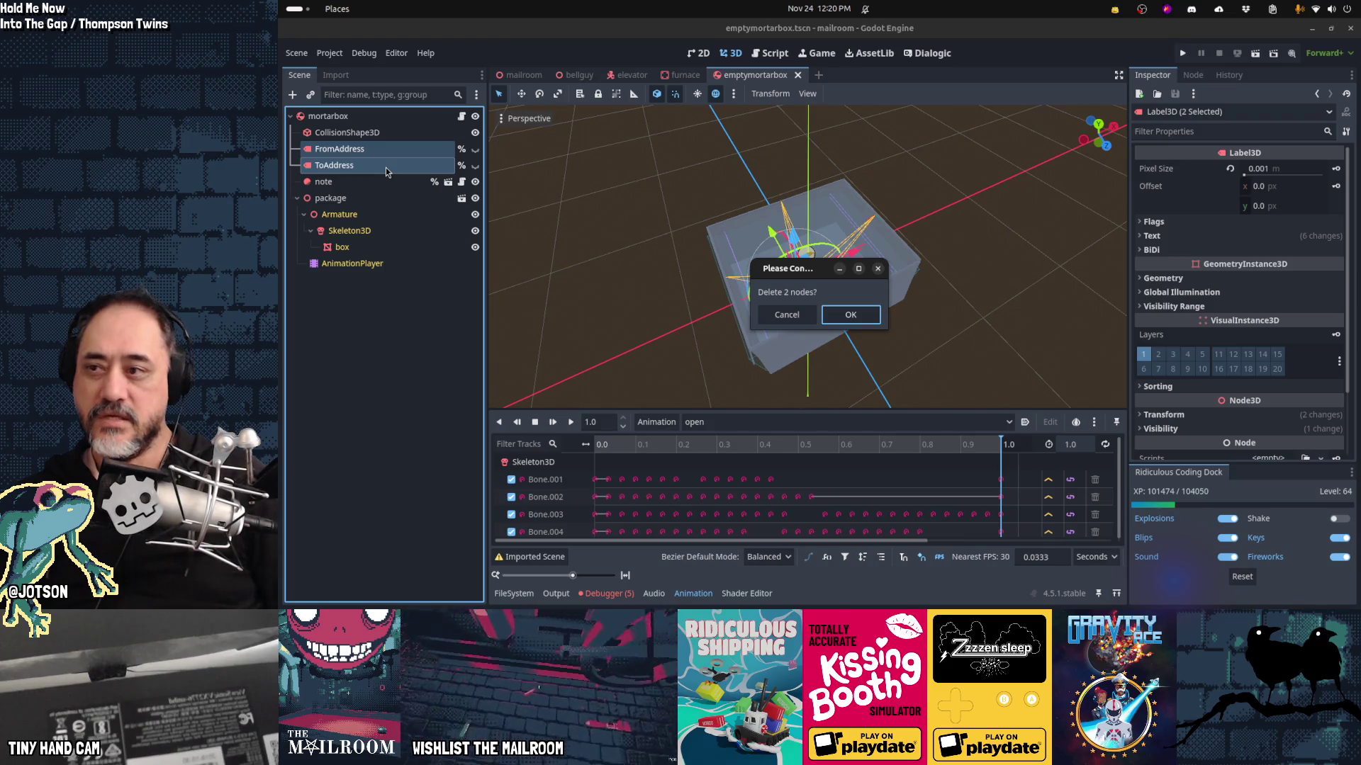
pyautogui.press('Escape')
pyautogui.doubleClick(386, 167)
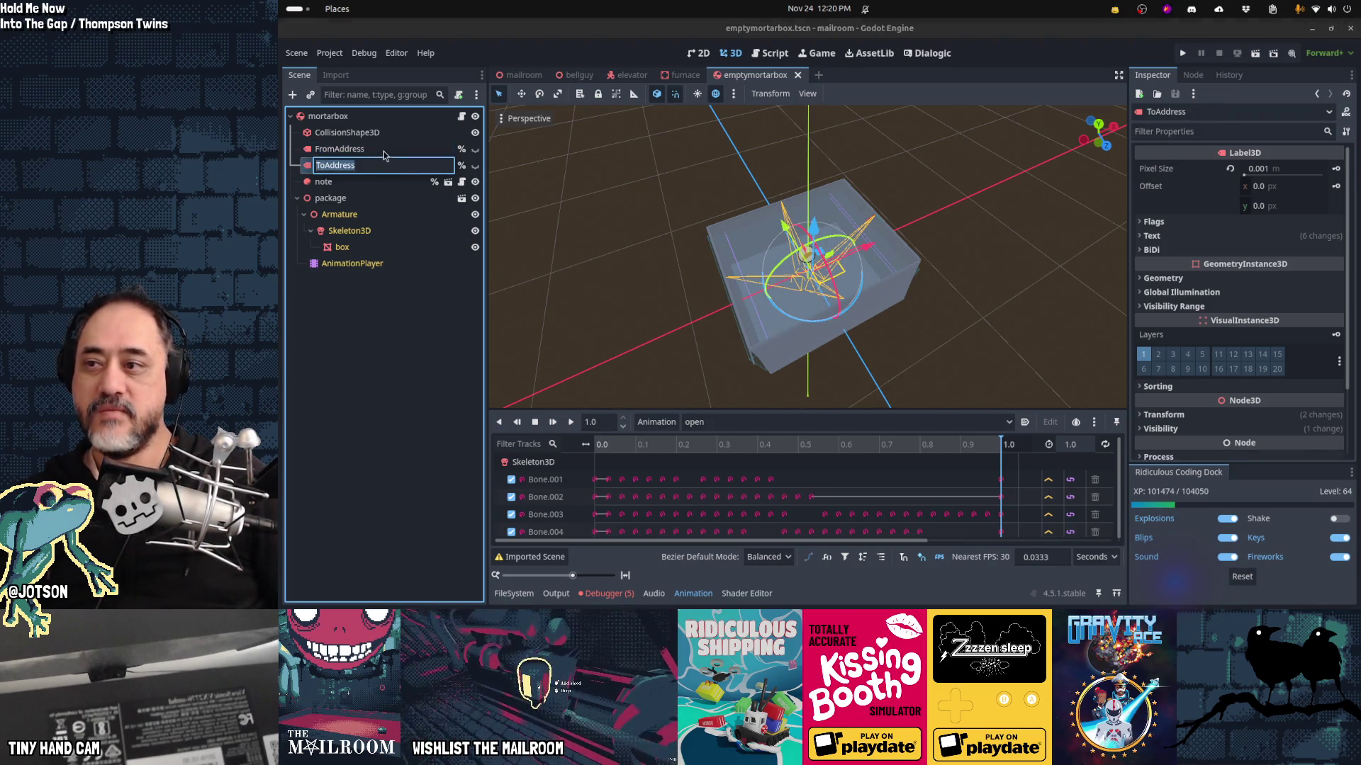
pyautogui.click(384, 155)
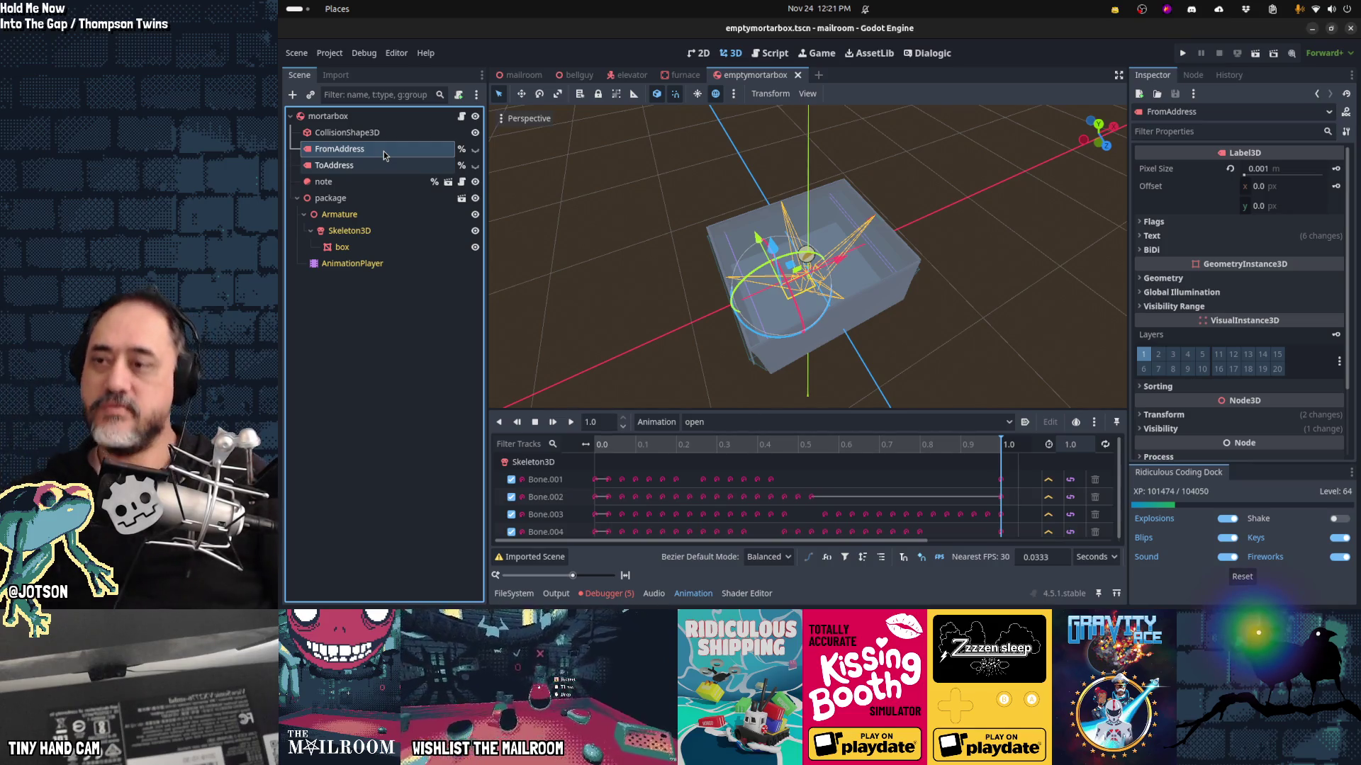
pyautogui.click(474, 167)
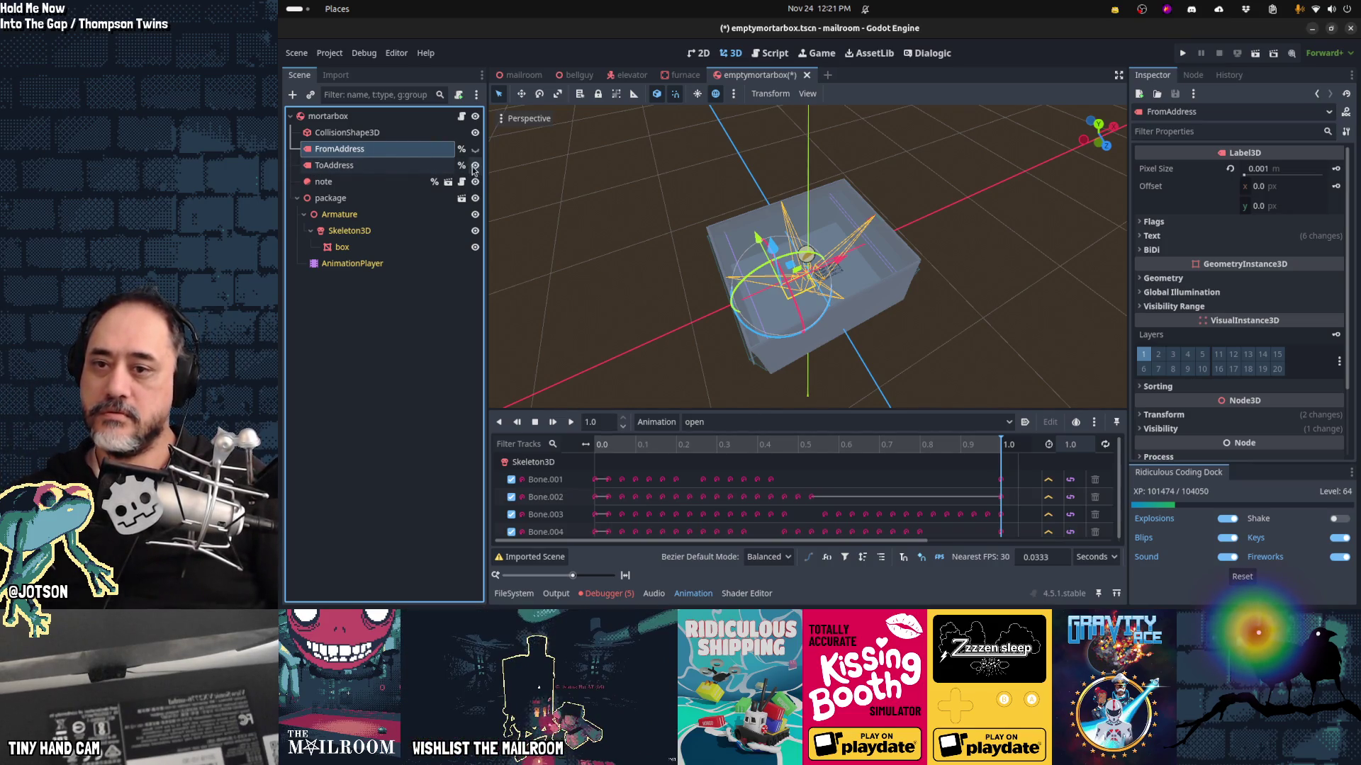
pyautogui.click(402, 171)
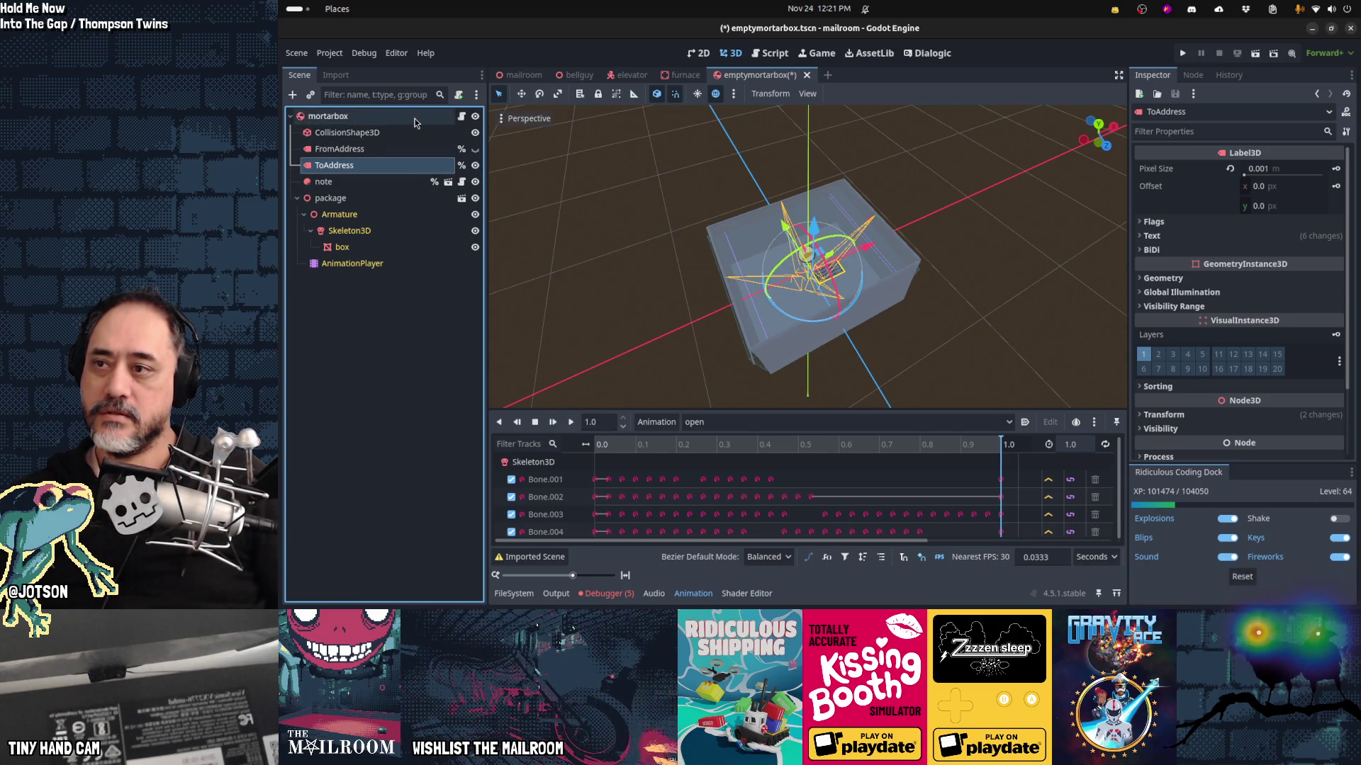
# Step: Set the mortarbox root's Label Floor from 3 to 0 and save the scene
pyautogui.click(442, 118)
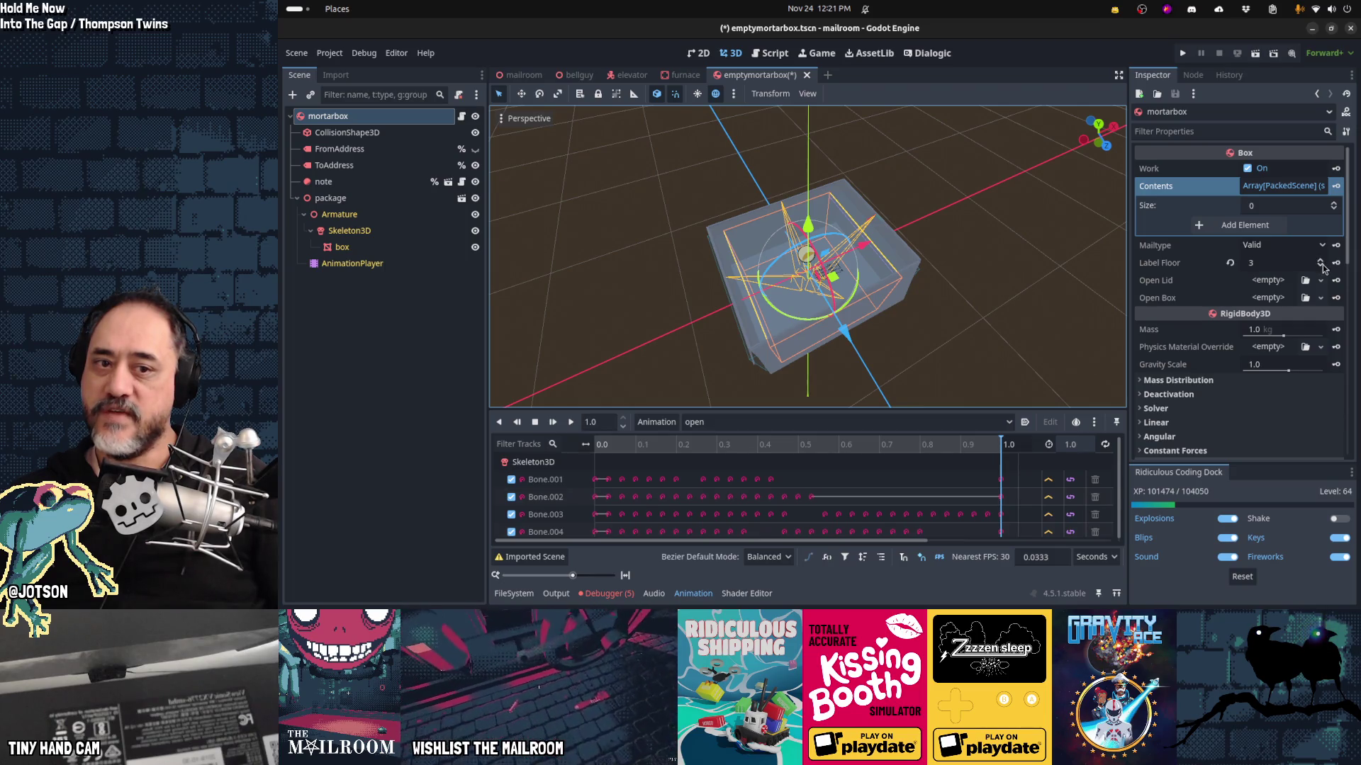
pyautogui.click(1320, 267)
pyautogui.click(1319, 266)
pyautogui.click(1319, 267)
pyautogui.click(1320, 267)
pyautogui.click(1319, 260)
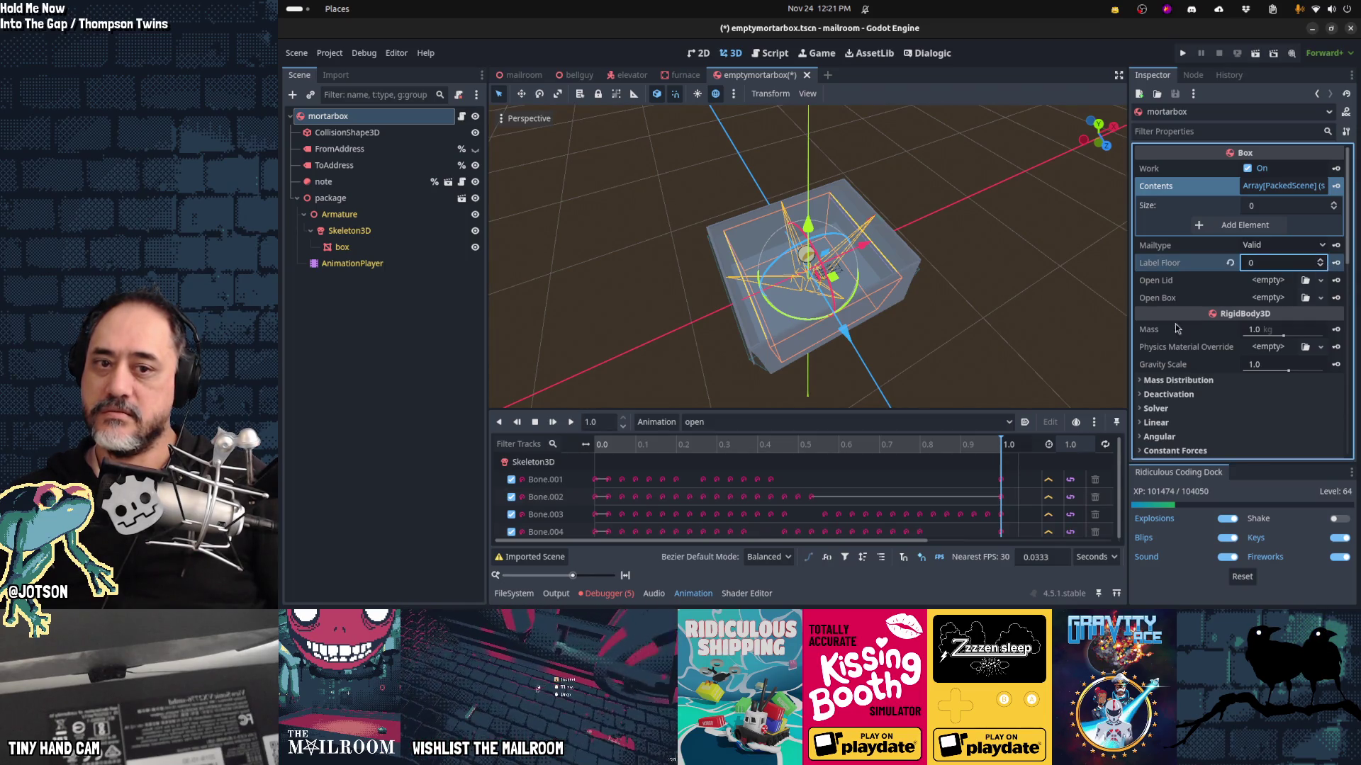
pyautogui.hotkey('ctrl', 's')
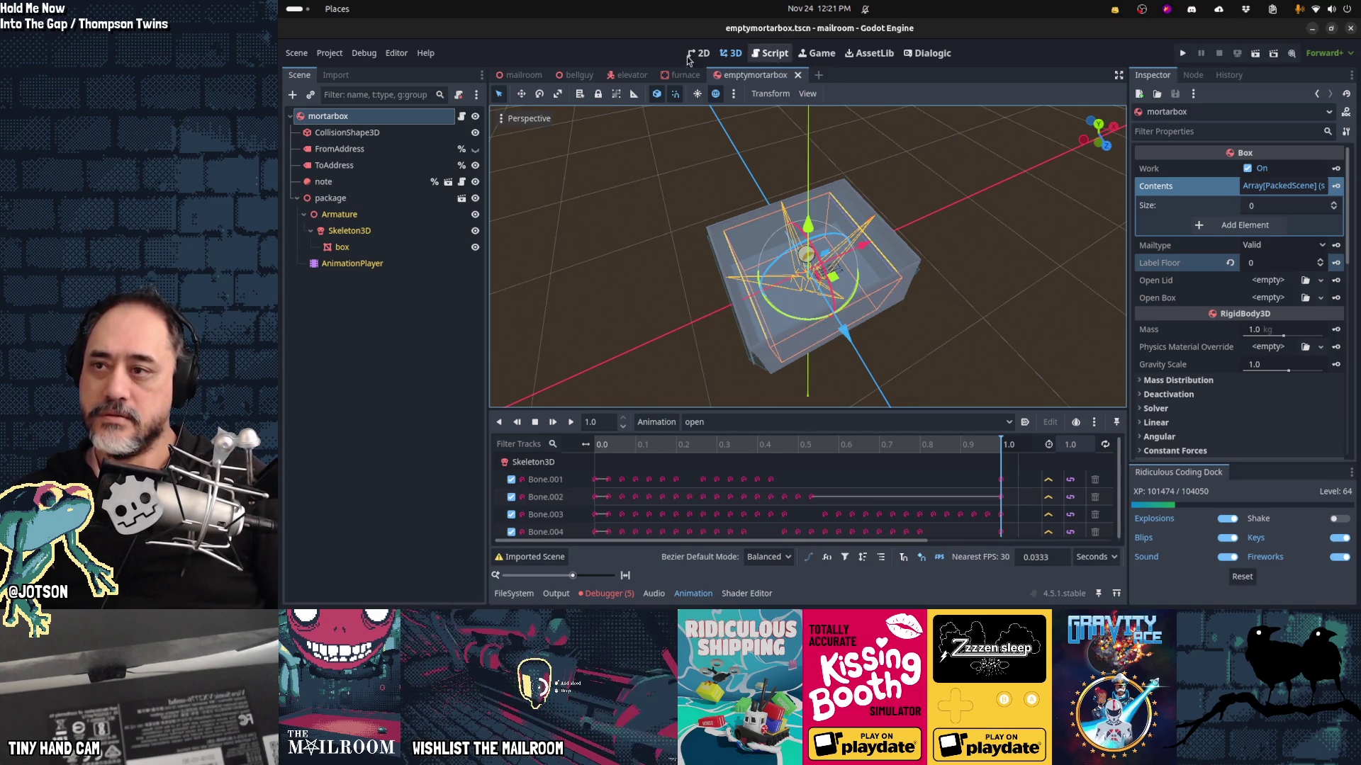
# Step: Open box.gd and change label_floor's default value to -1, then save
pyautogui.click(462, 118)
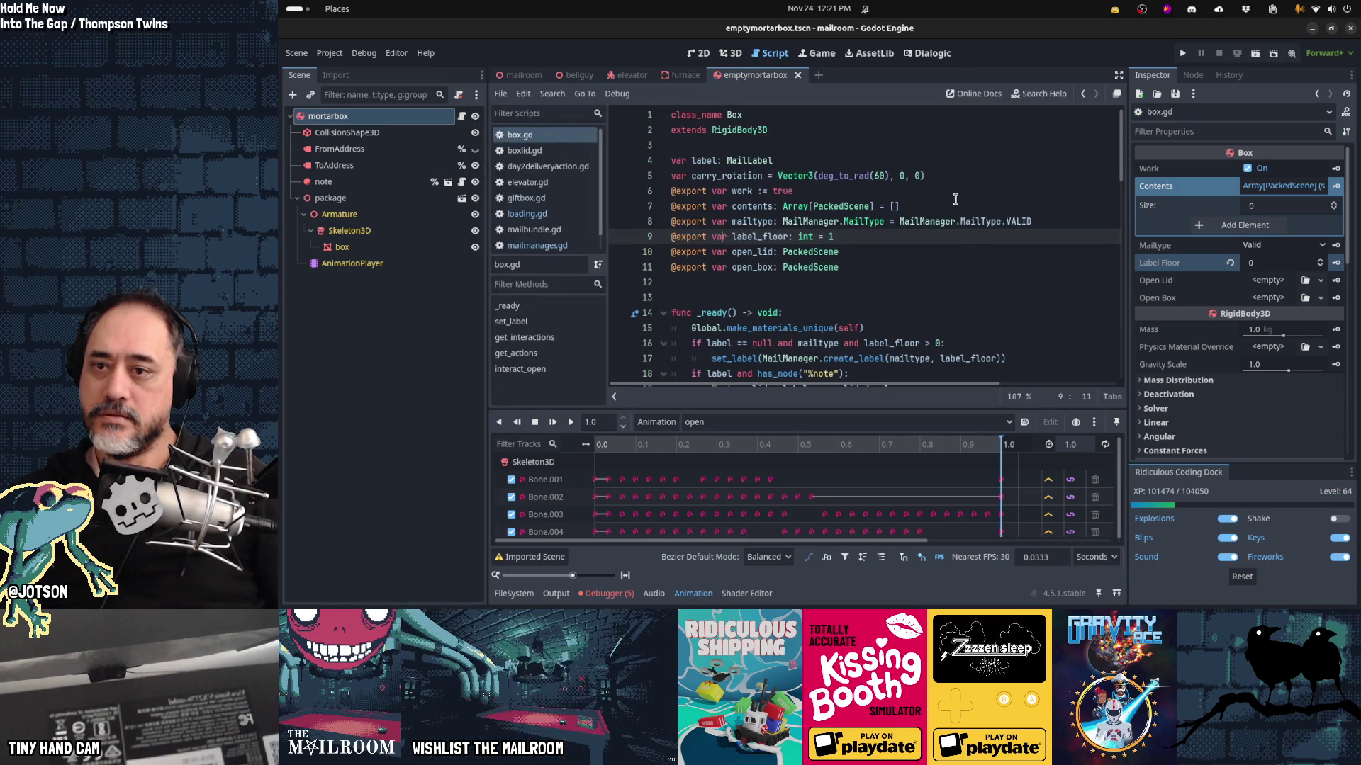
pyautogui.click(909, 239)
pyautogui.hotkey('ctrl', 's')
# Step: Change the label check on line 16 from '> 0' to '>= 0', save, and begin renaming the root
pyautogui.scroll(-4, 904, 281)
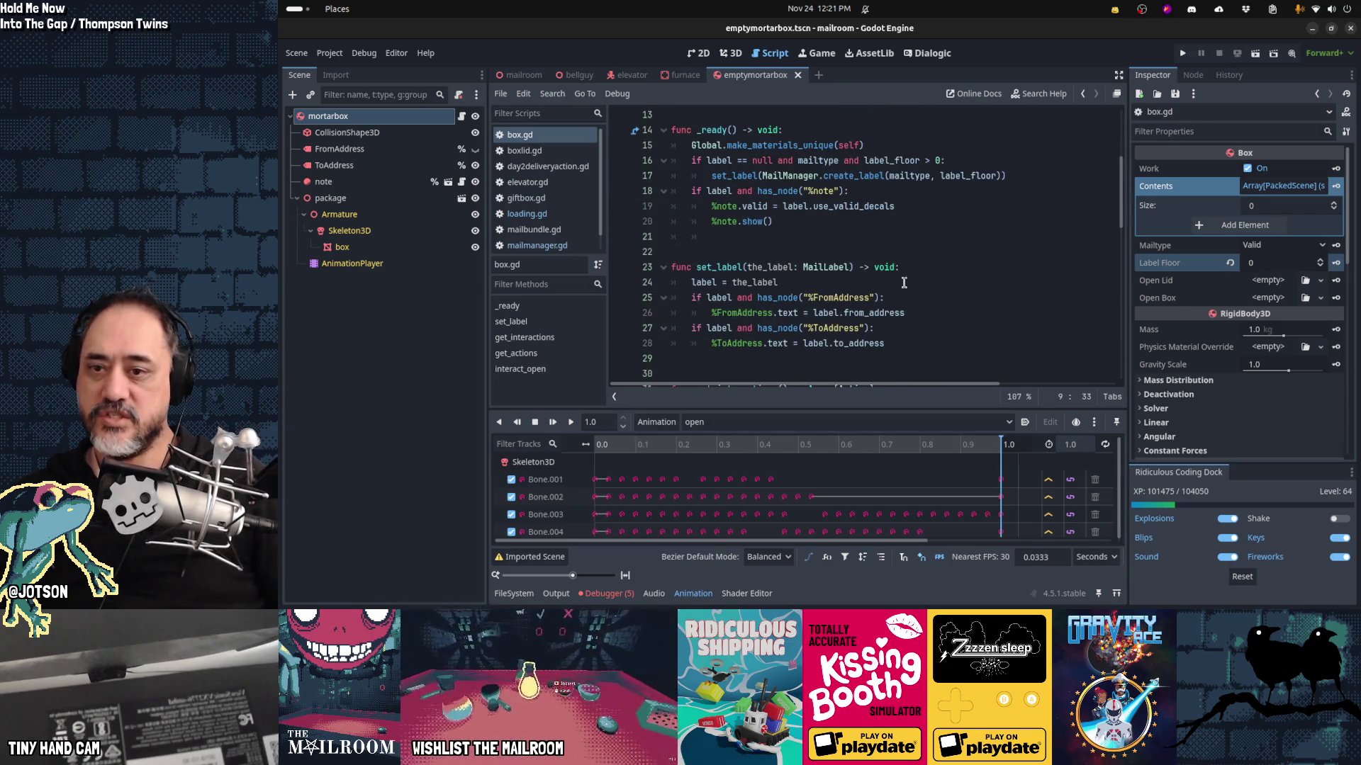
pyautogui.click(934, 161)
pyautogui.write('=')
pyautogui.hotkey('ctrl', 's')
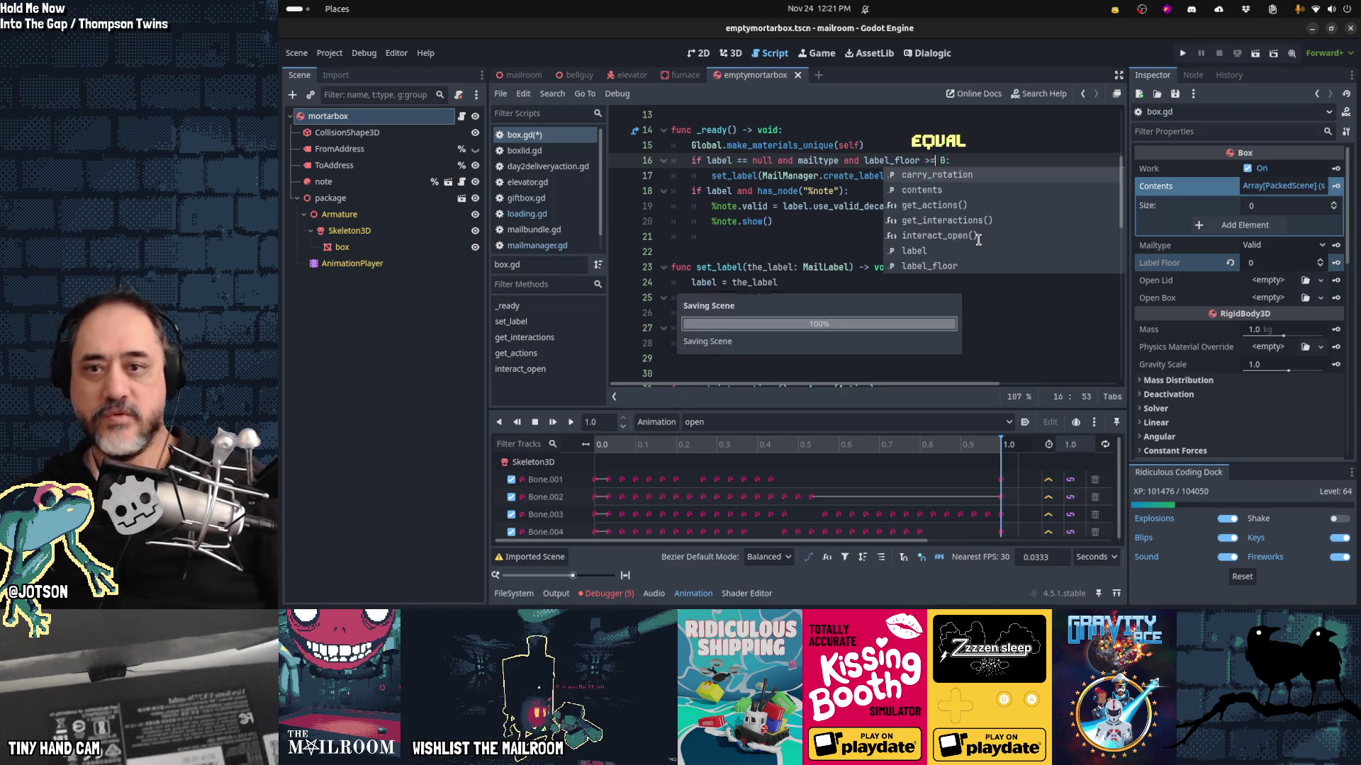
pyautogui.click(788, 238)
pyautogui.scroll(3, 788, 239)
pyautogui.scroll(2, 788, 239)
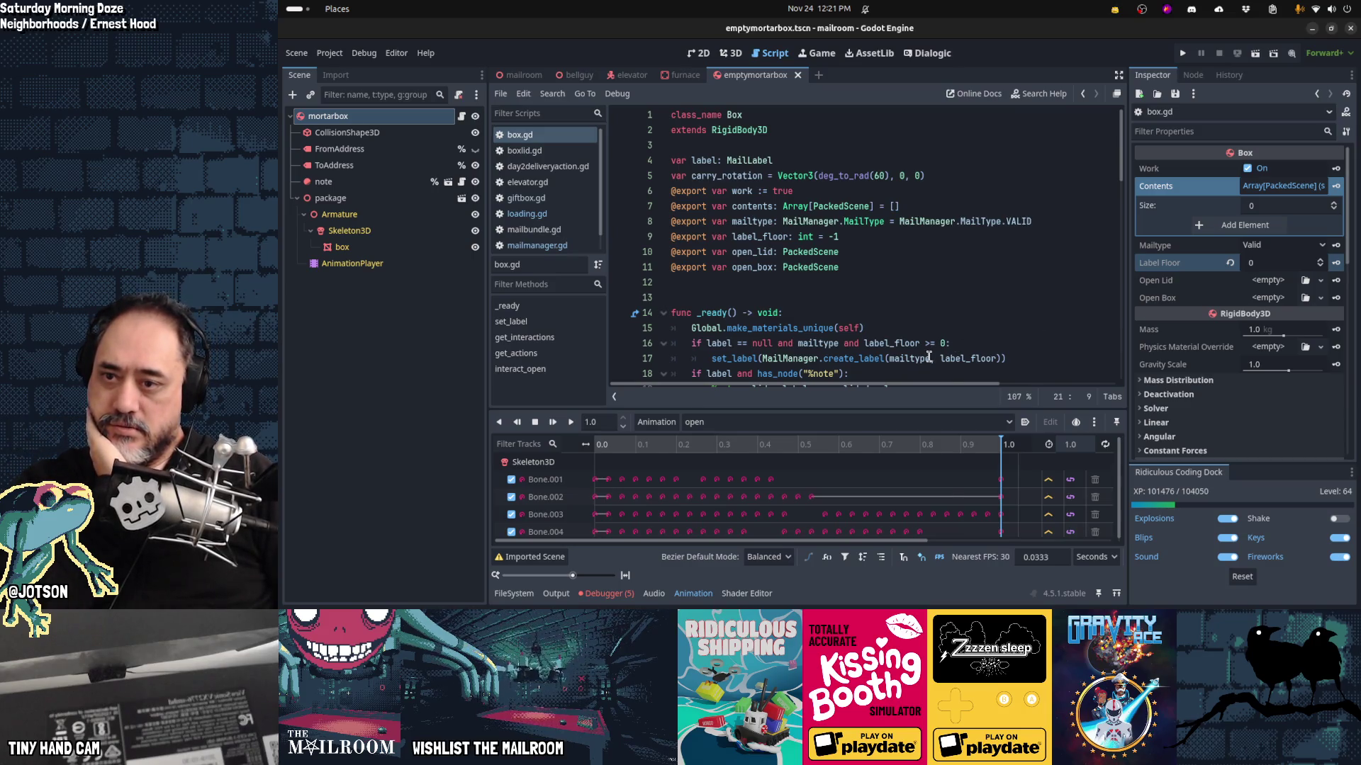
pyautogui.moveTo(929, 356)
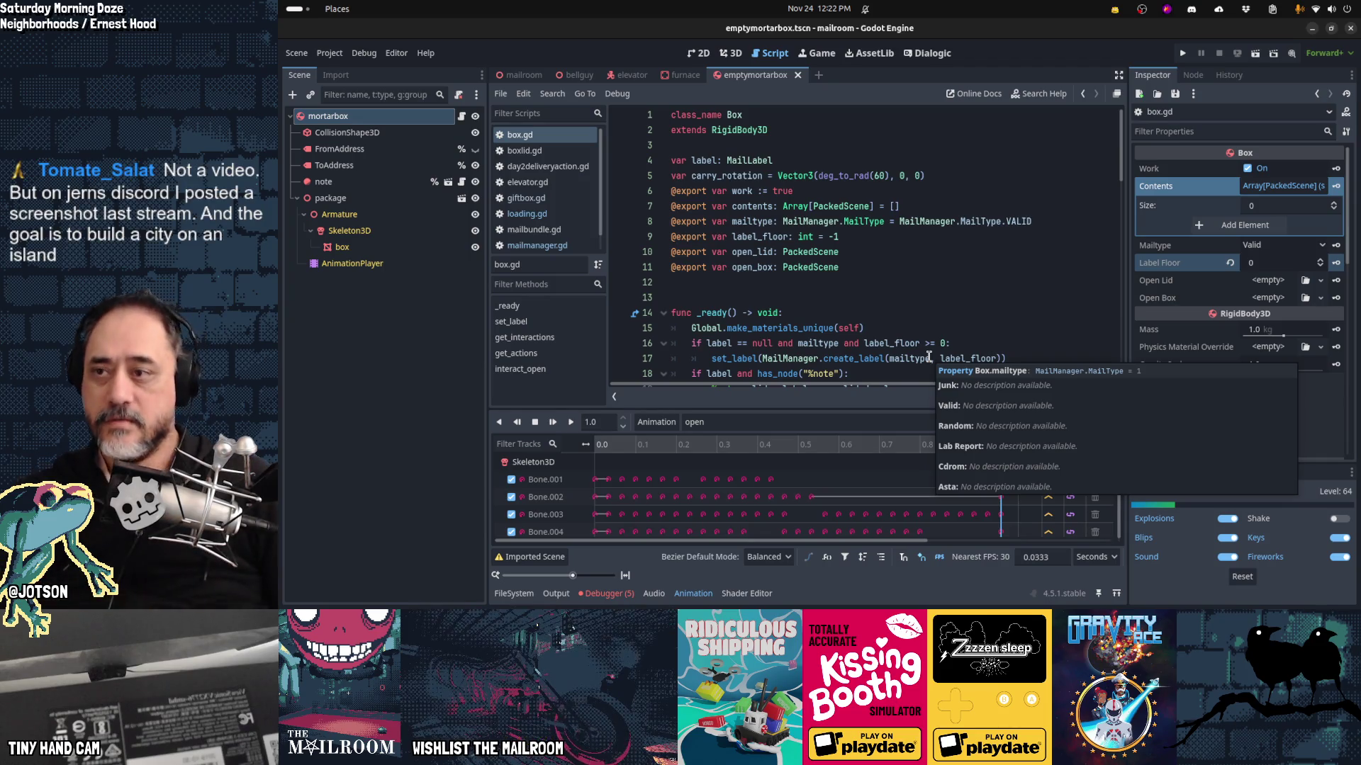
pyautogui.doubleClick(417, 120)
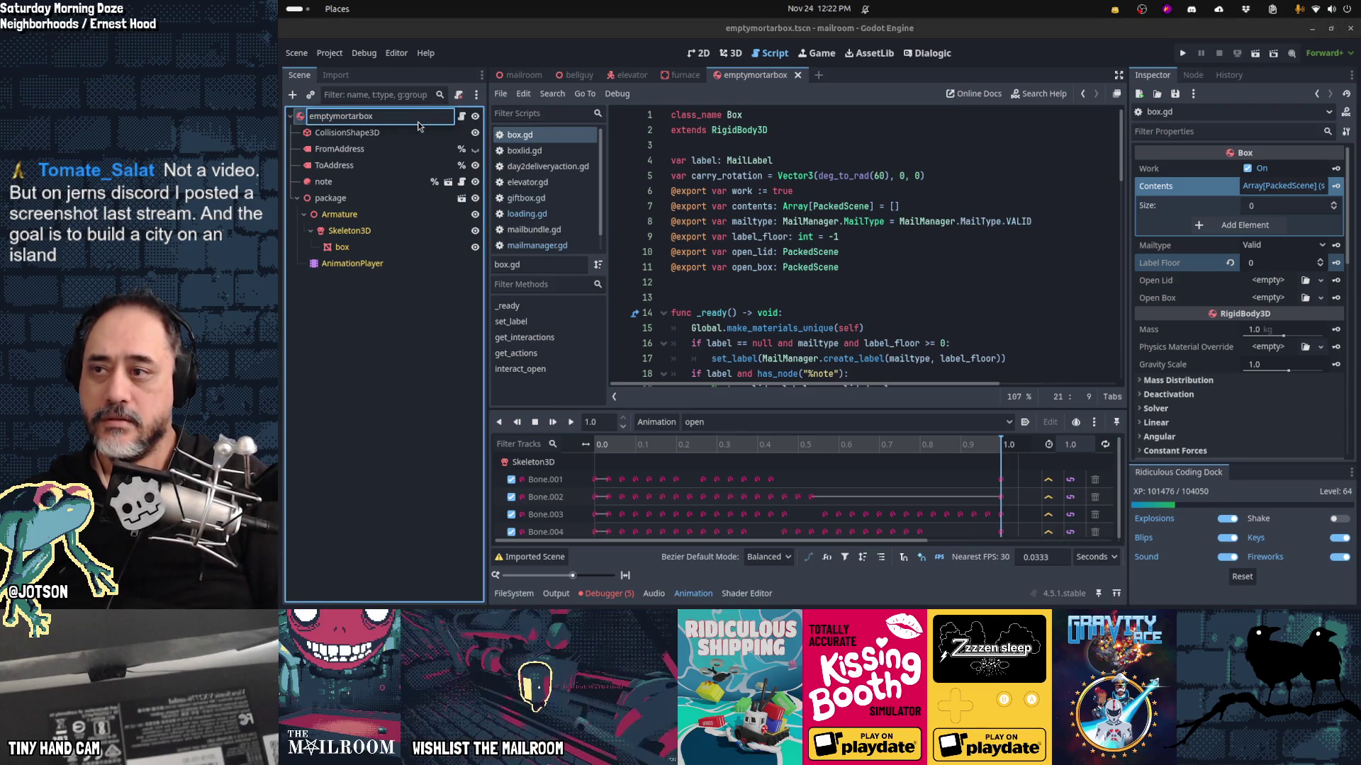
# Step: Rename the root to emptymortarbox and hide the FromAddress and ToAddress labels
pyautogui.press('Return')
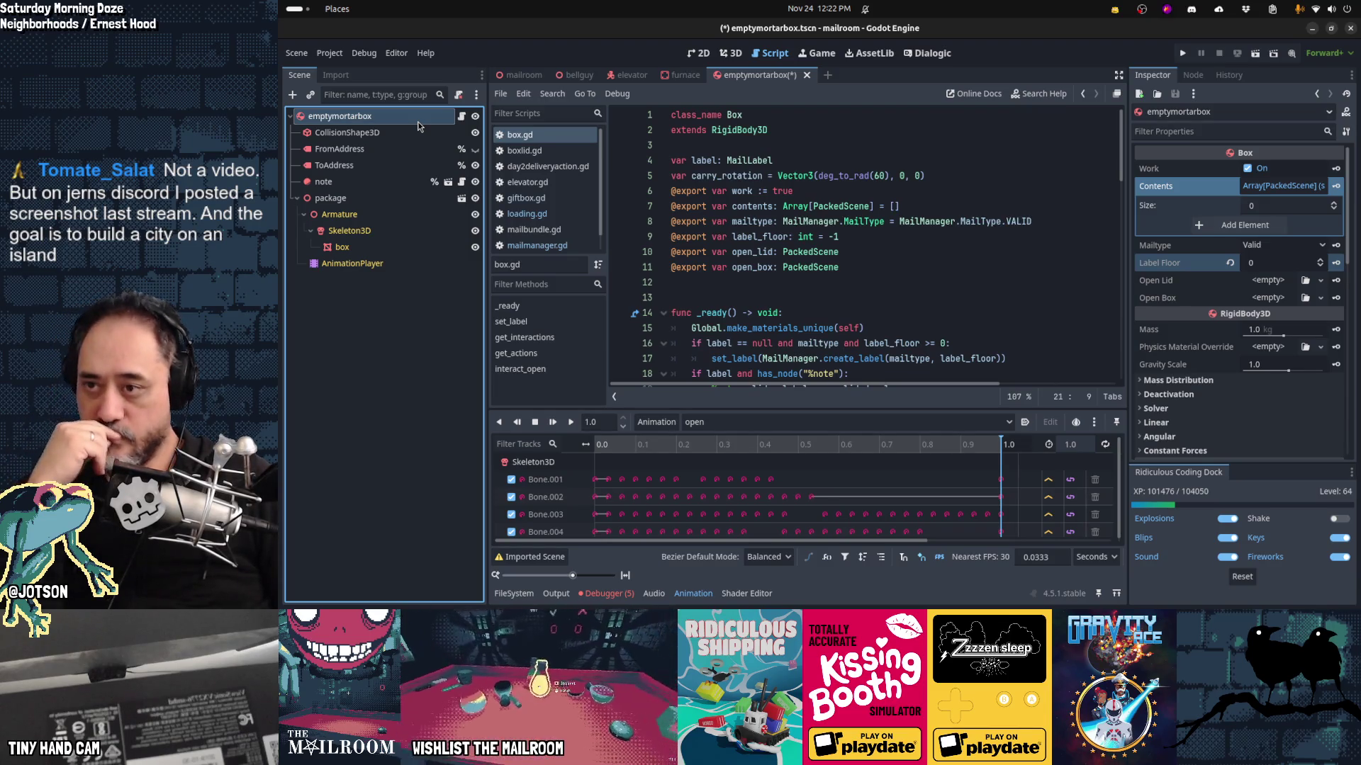
pyautogui.click(394, 152)
pyautogui.keyDown('shift'); pyautogui.click(389, 182); pyautogui.keyUp('shift')
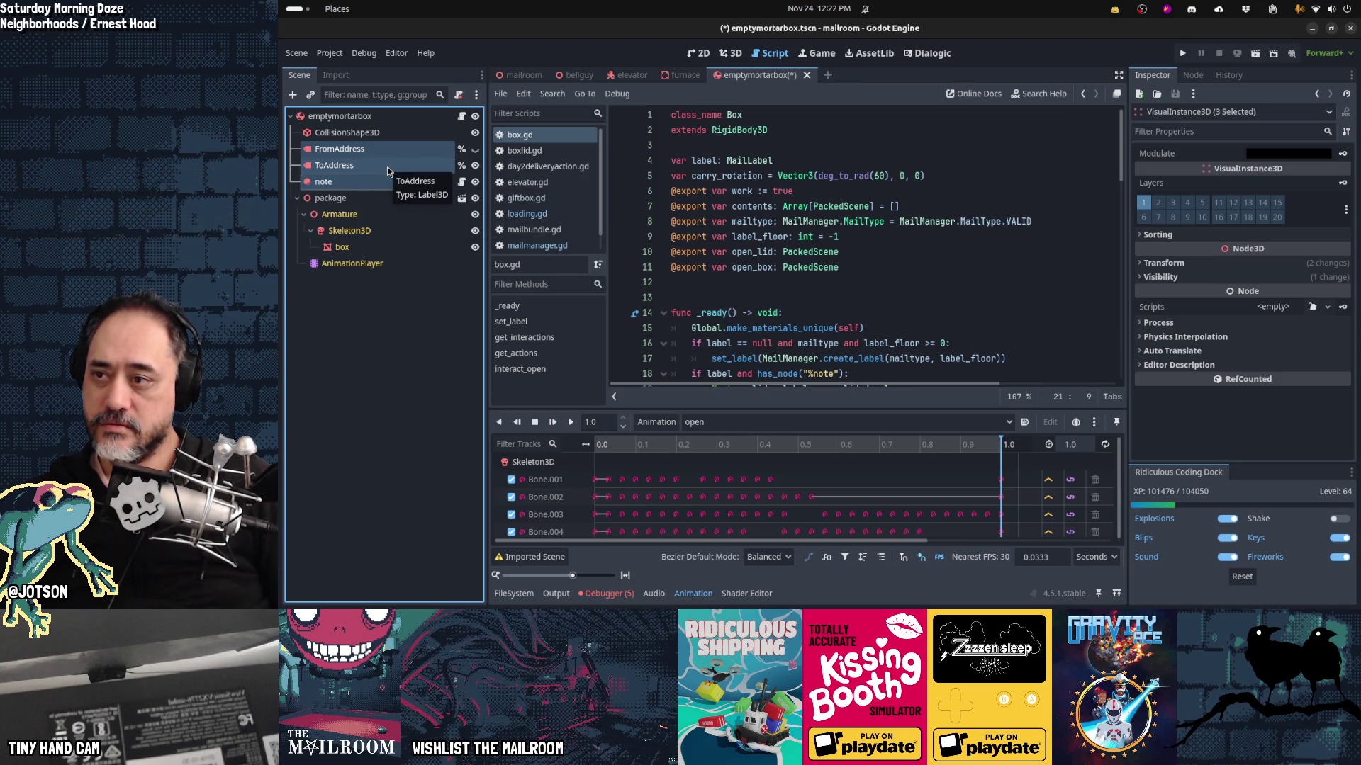
pyautogui.keyDown('shift'); pyautogui.click(389, 167); pyautogui.keyUp('shift')
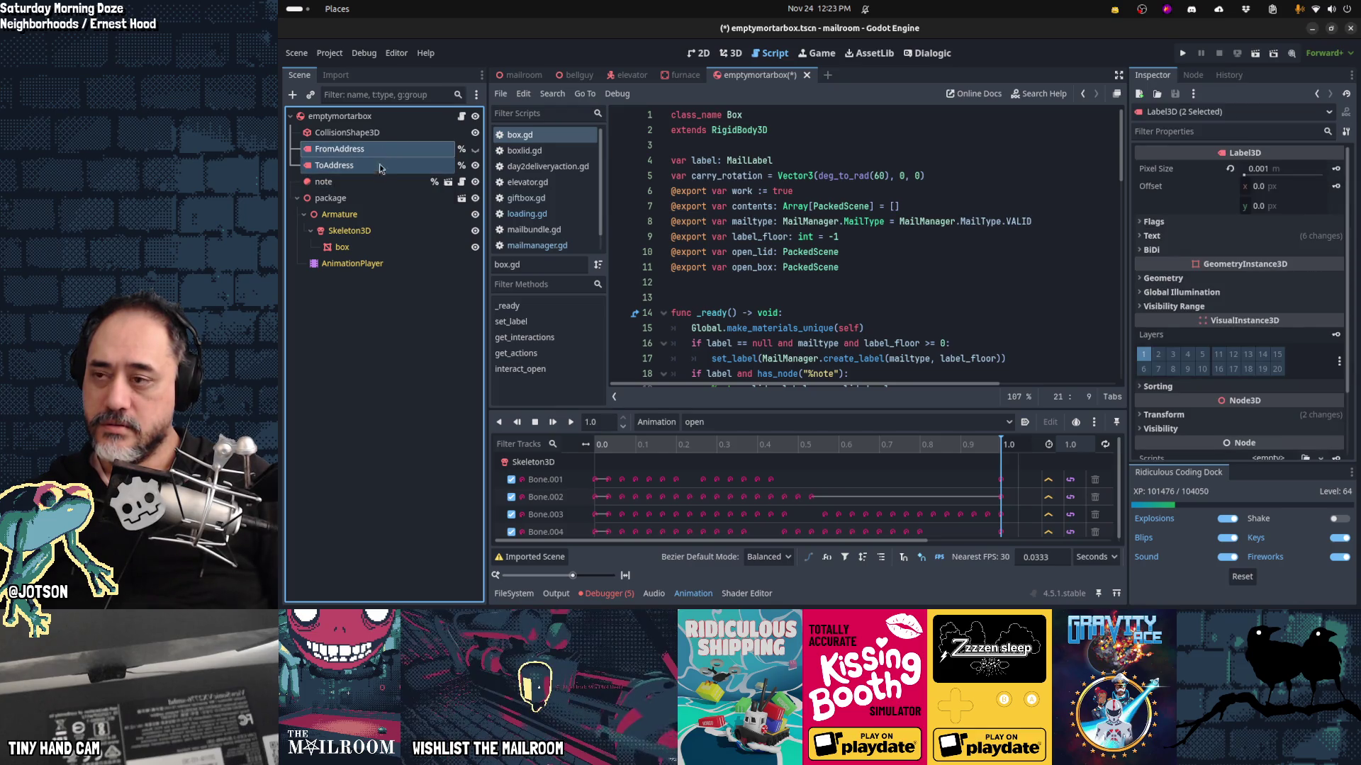
pyautogui.keyDown('shift'); pyautogui.click(380, 182); pyautogui.keyUp('shift')
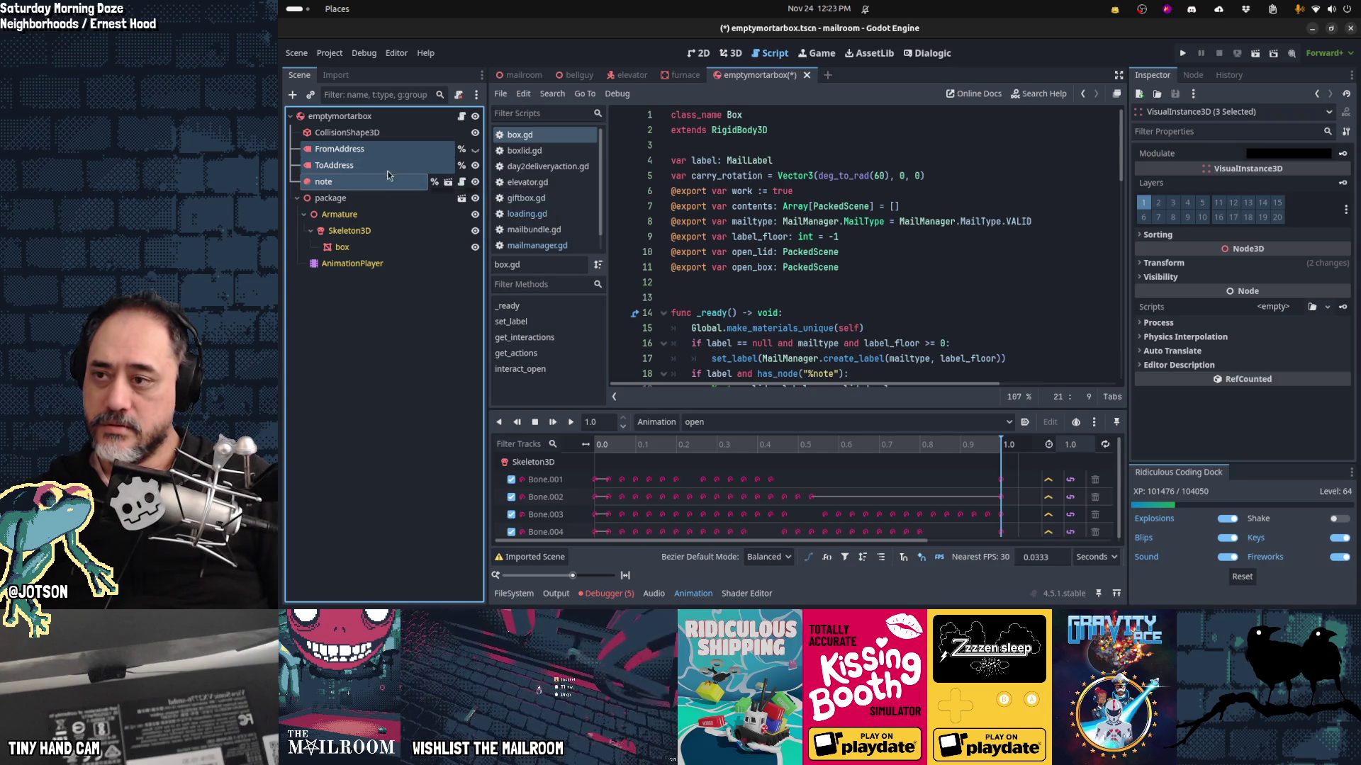
pyautogui.keyDown('shift'); pyautogui.click(386, 165); pyautogui.keyUp('shift')
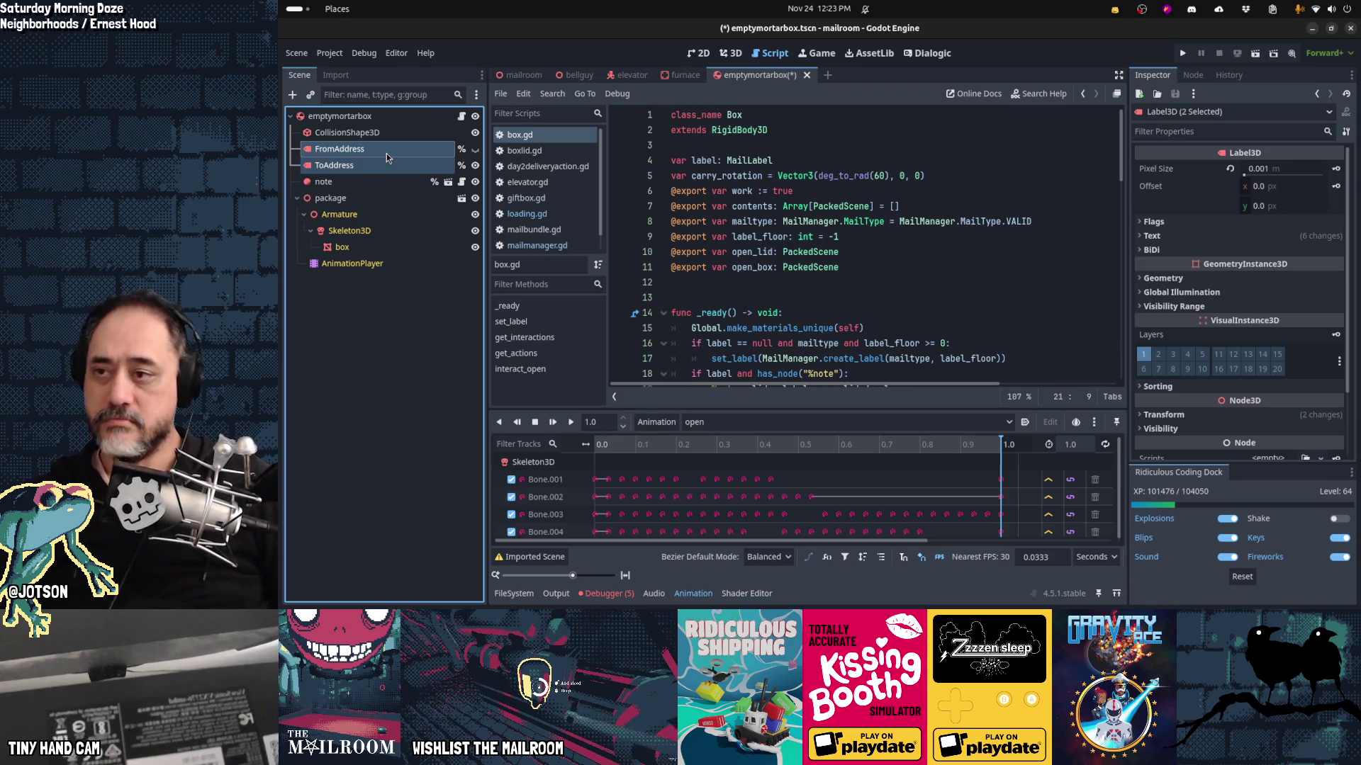
pyautogui.click(474, 166)
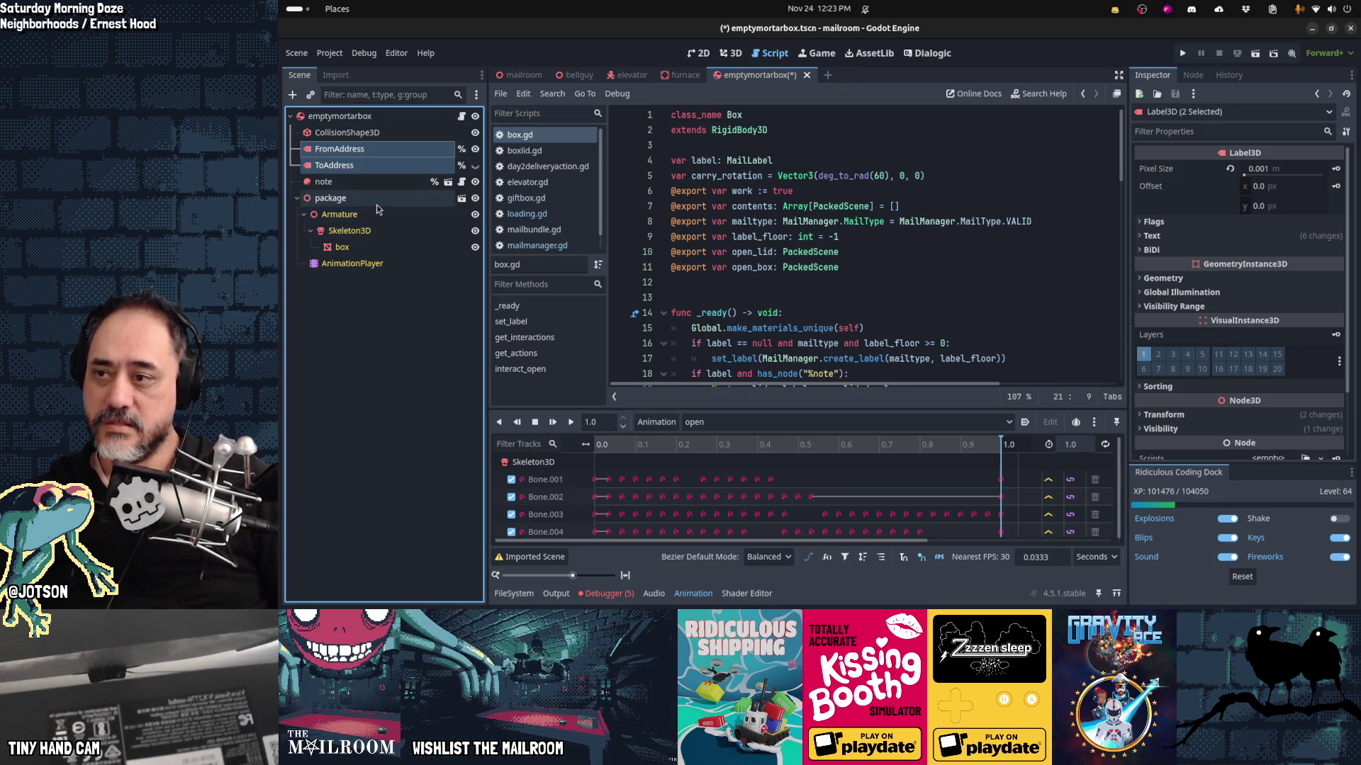
pyautogui.click(425, 117)
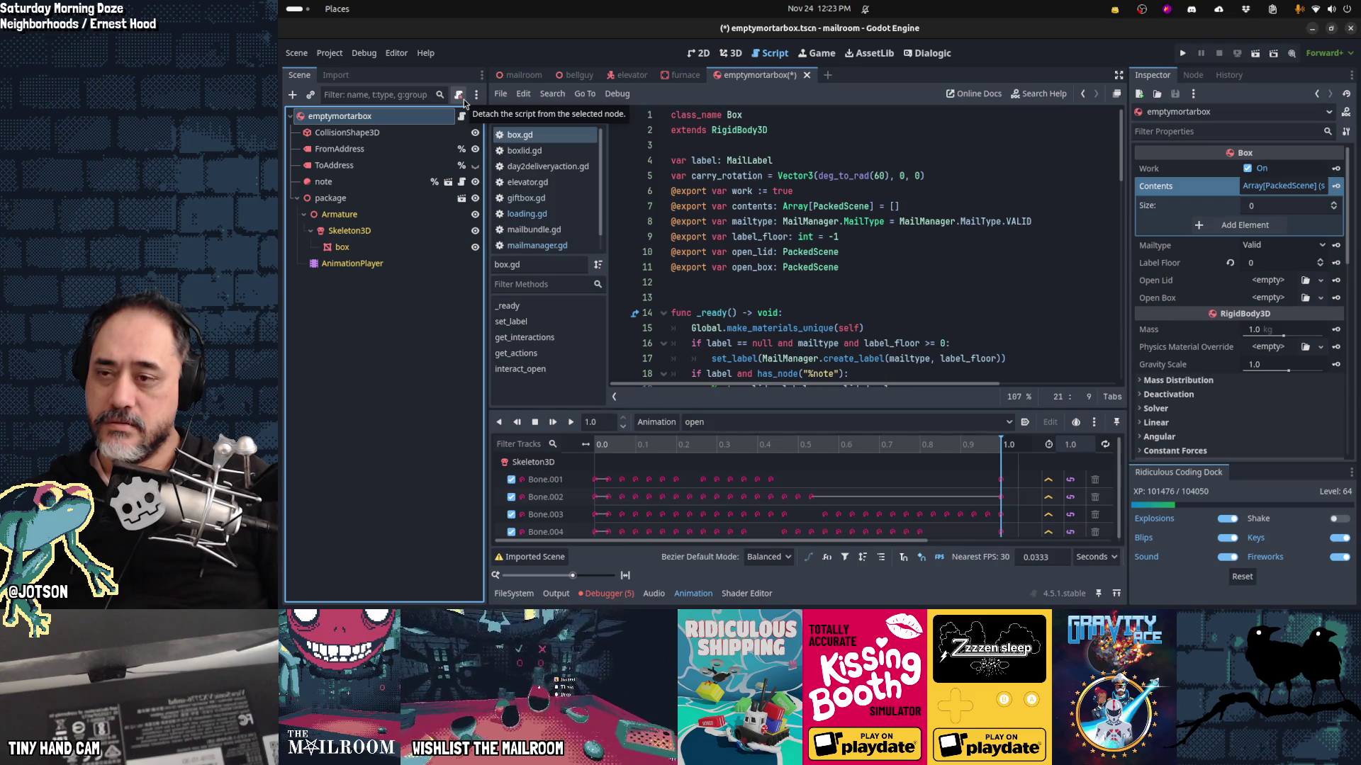
# Step: Quick-open emptybox.gd and select all of its code for copying
pyautogui.click(781, 190)
pyautogui.hotkey('shift', 'alt', 'o')
pyautogui.write('emptybox.')
pyautogui.press('Return')
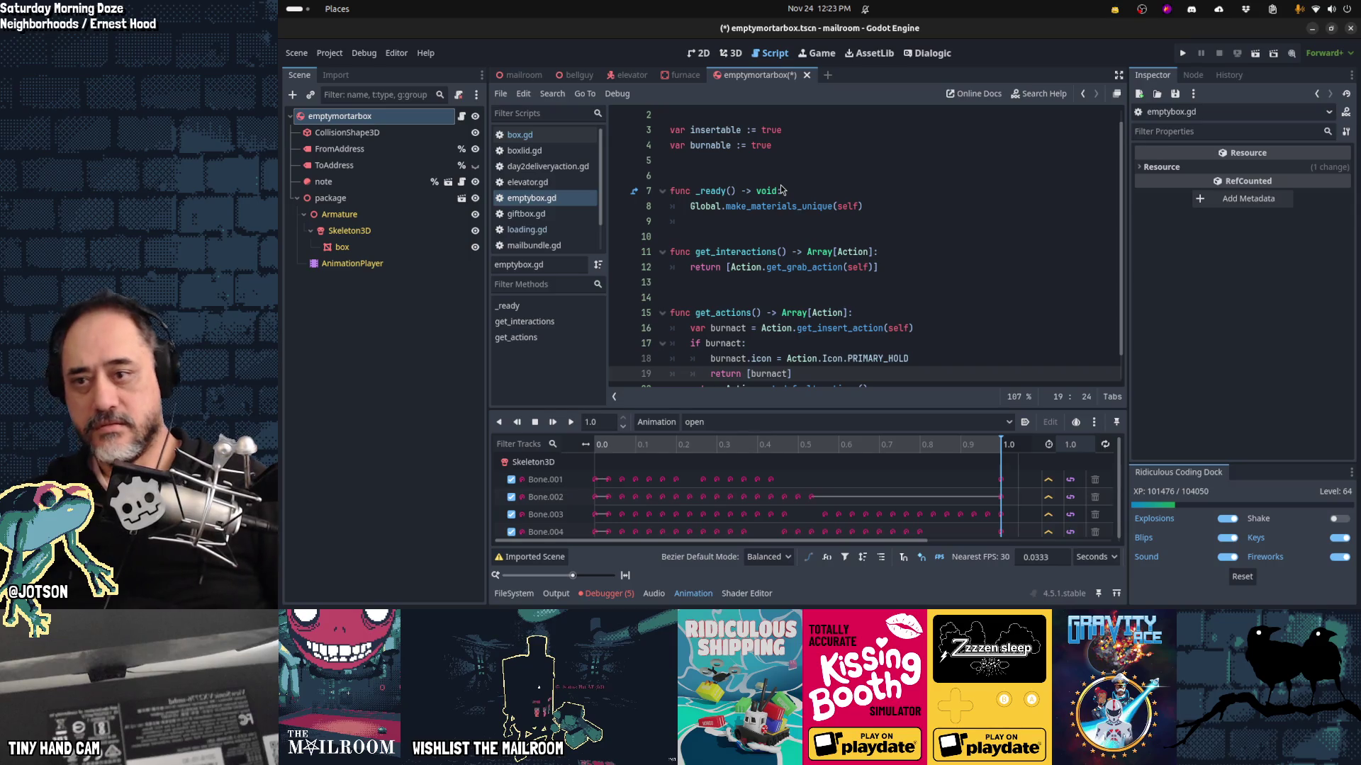
pyautogui.scroll(-1, 850, 237)
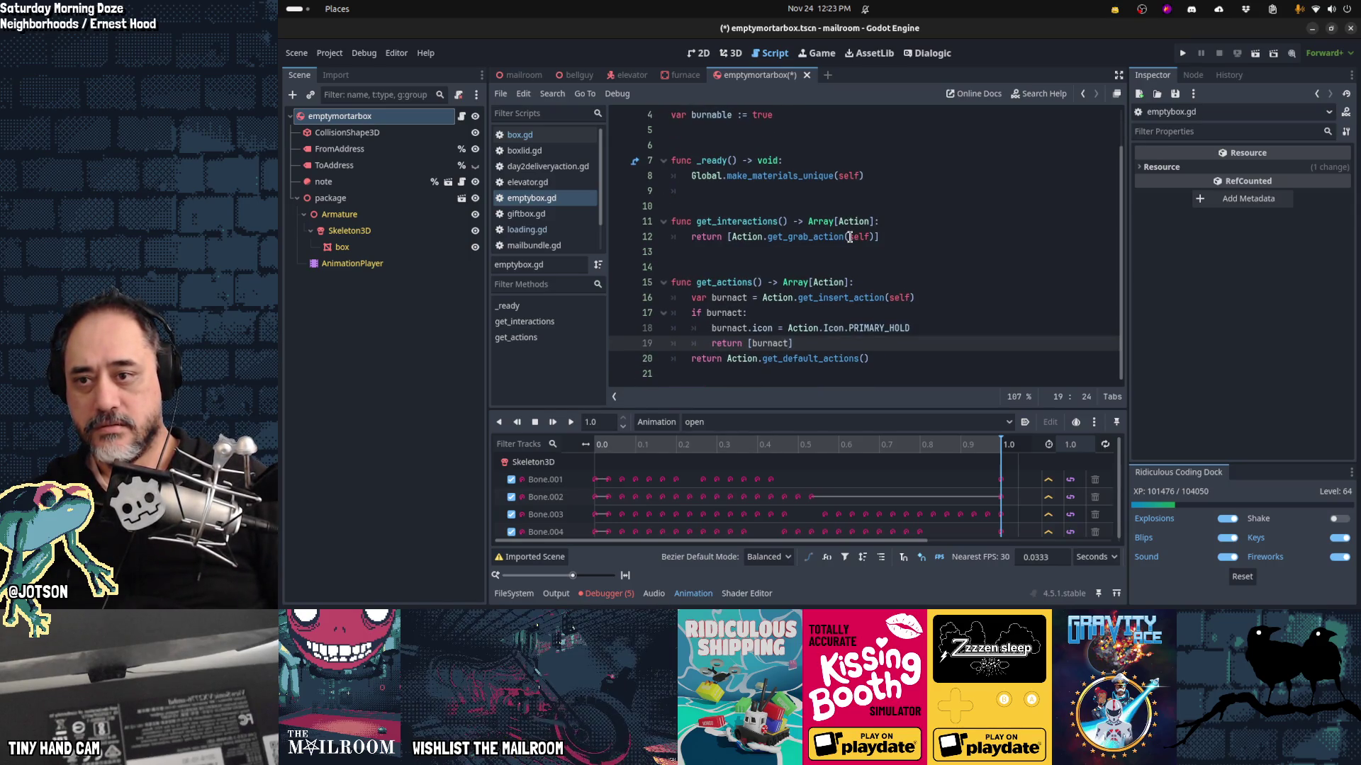
pyautogui.scroll(1, 850, 237)
pyautogui.hotkey('ctrl', 'a')
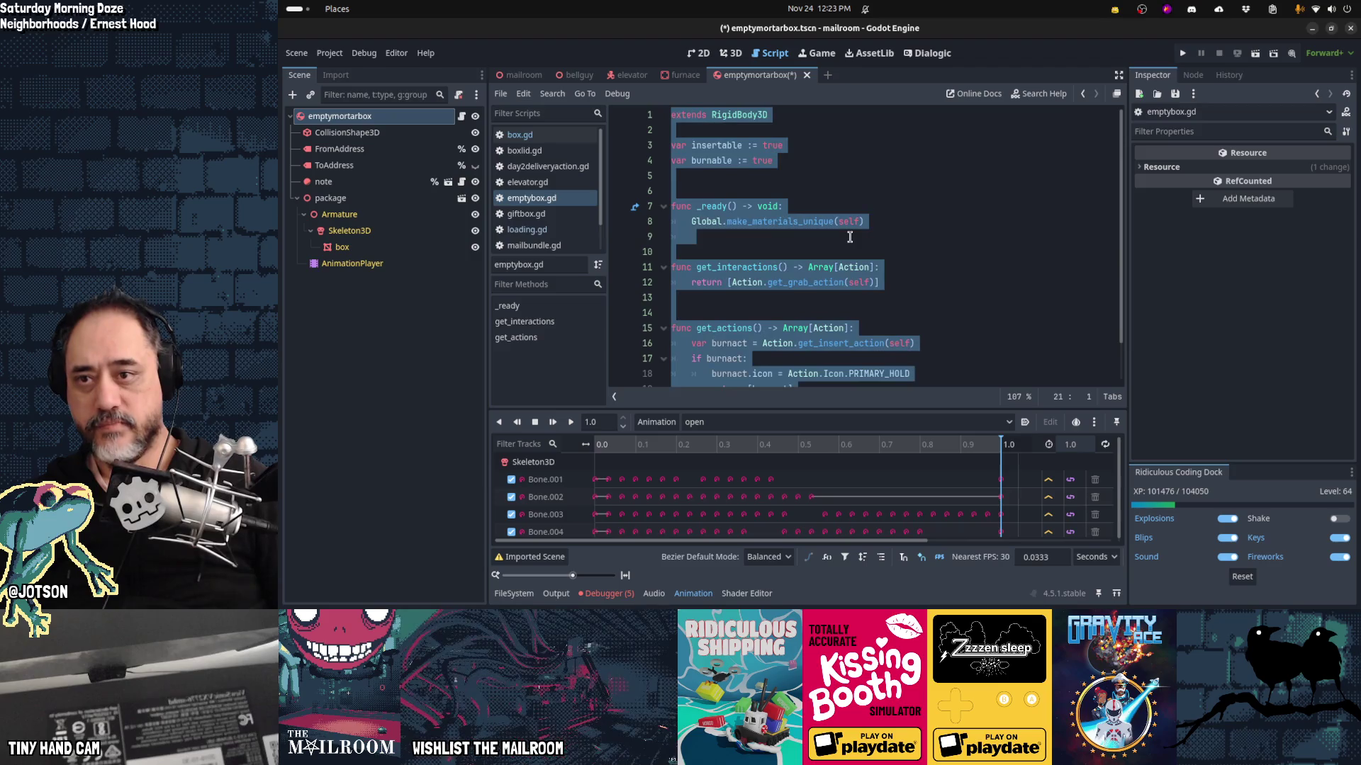
# Step: Begin attaching a new script to the emptymortarbox root node
pyautogui.click(433, 117)
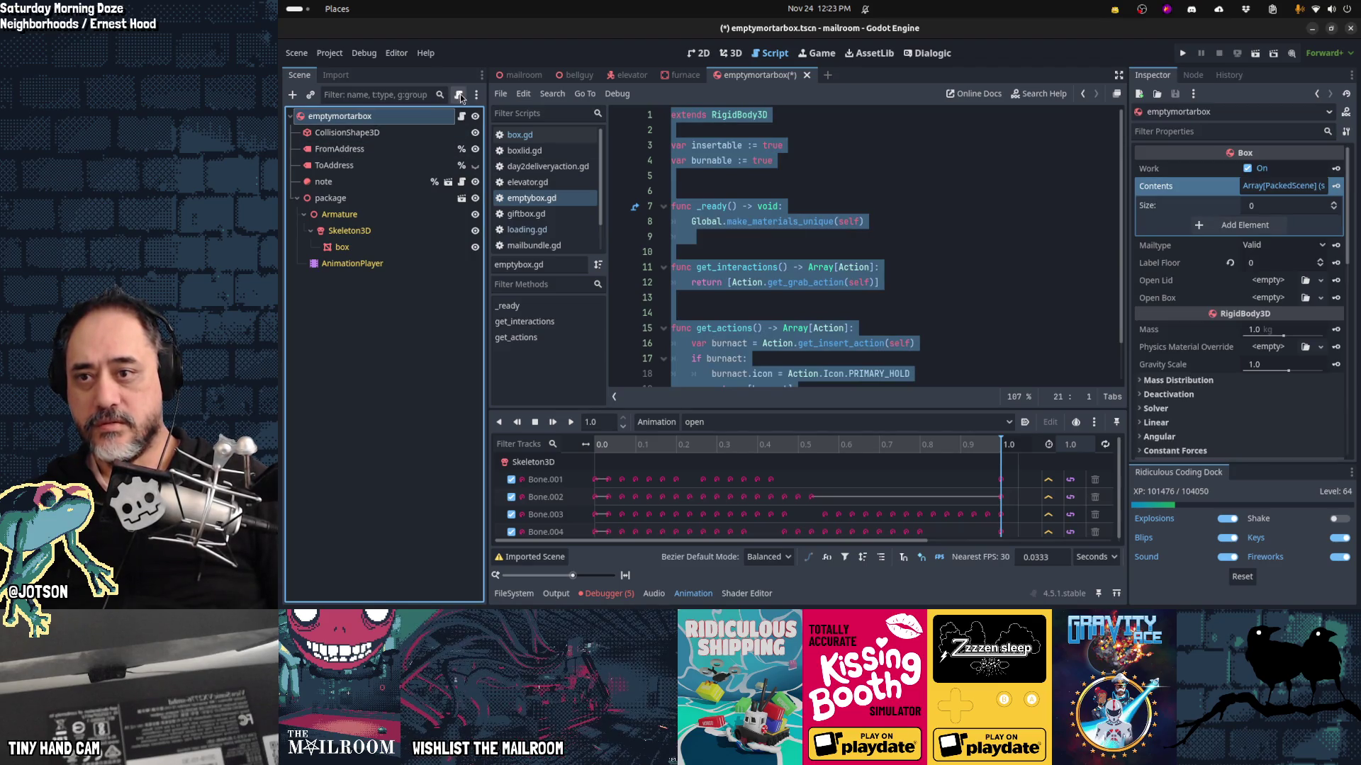
pyautogui.scroll(-1, 952, 265)
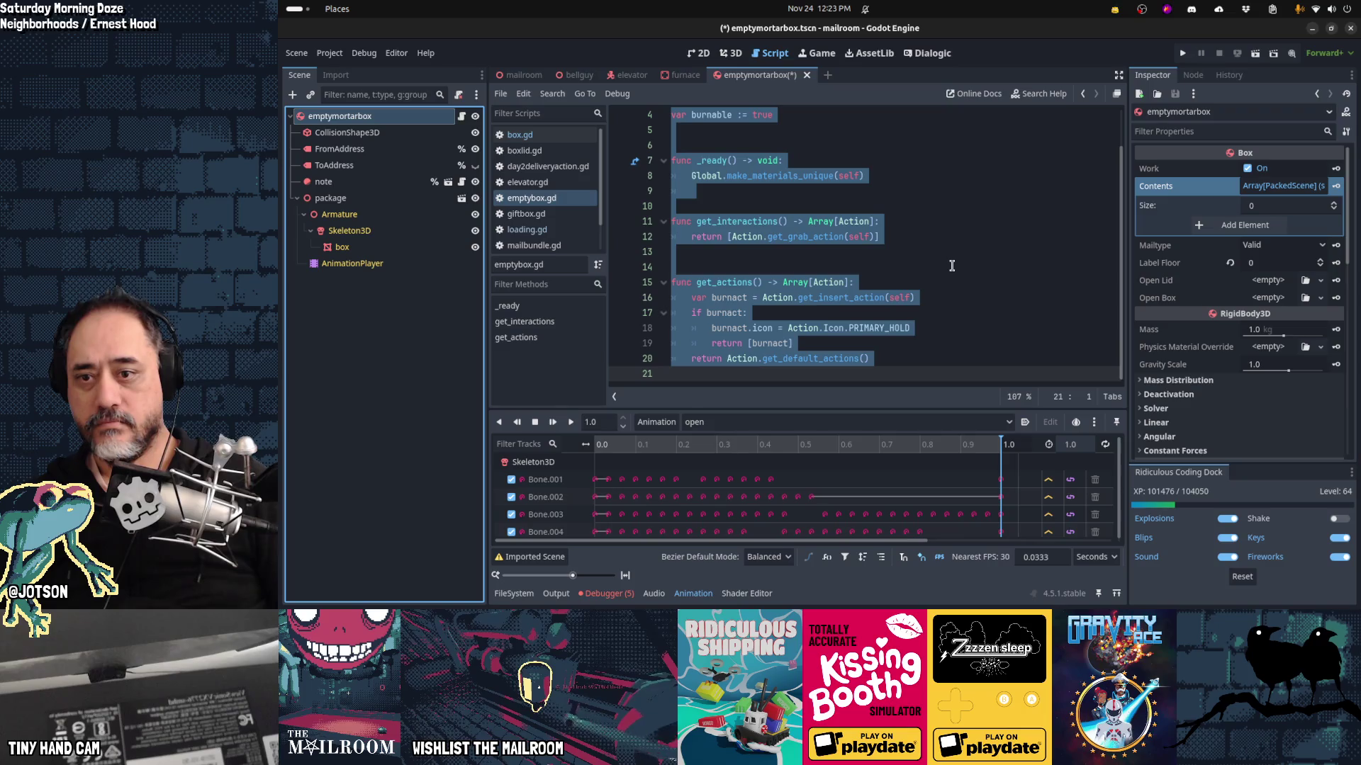
pyautogui.scroll(1, 952, 266)
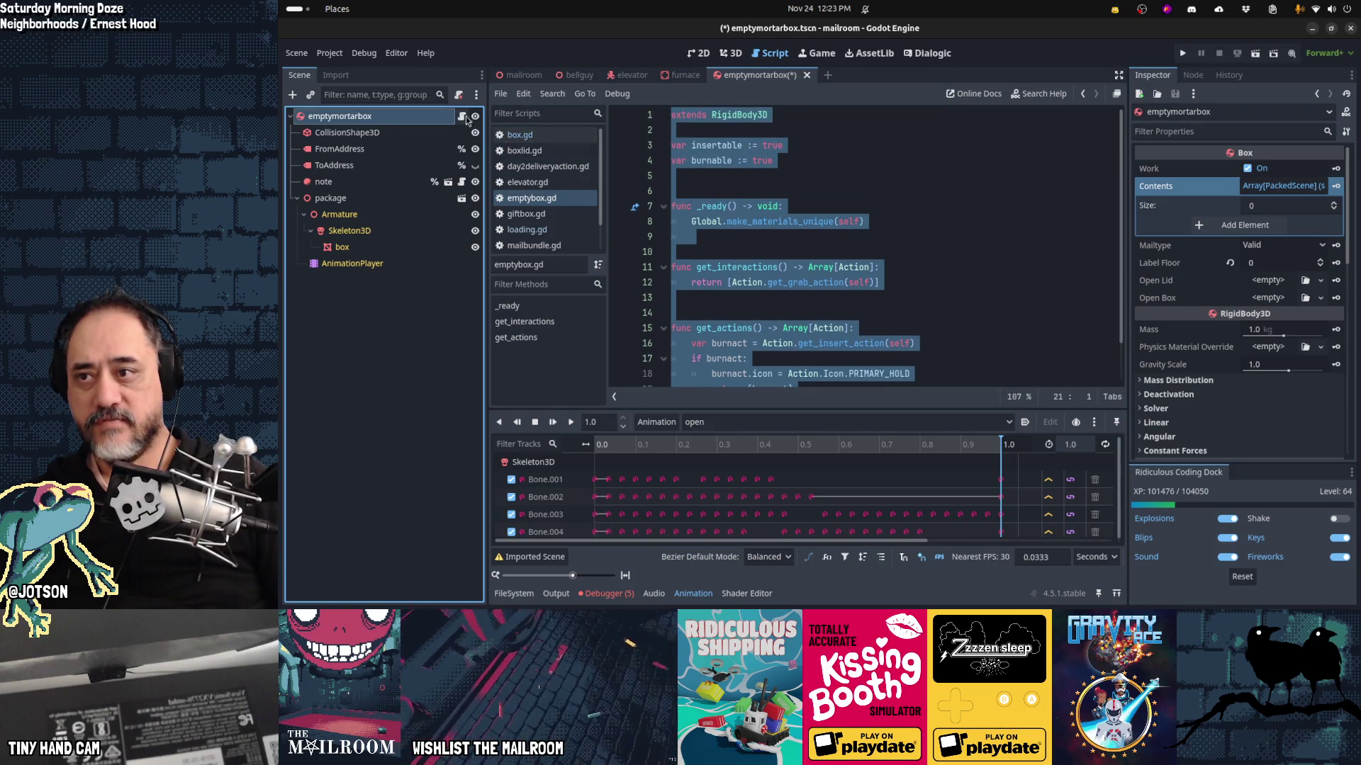
pyautogui.click(459, 95)
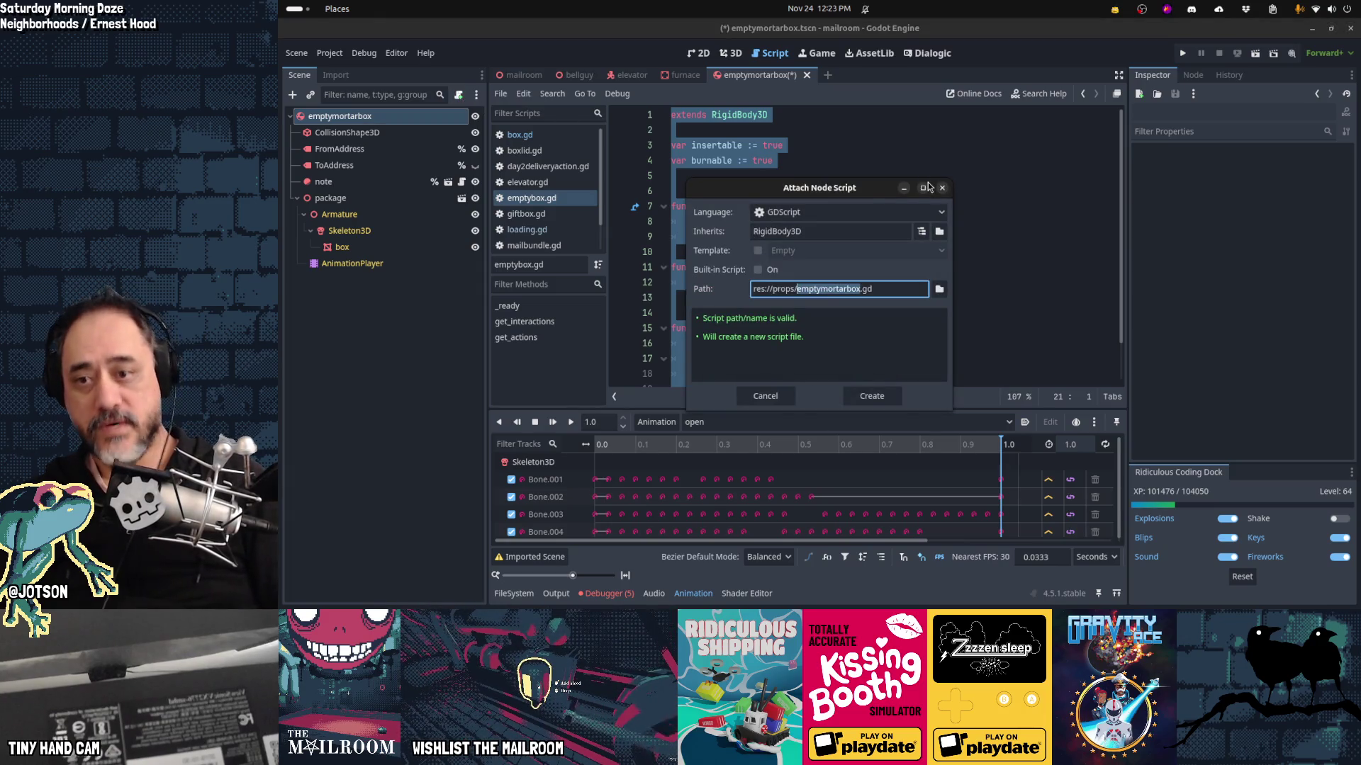
# Step: Create emptymortarbox.gd and replace its template with the pasted emptybox code
pyautogui.press('Return')
pyautogui.hotkey('ctrl', 'v')
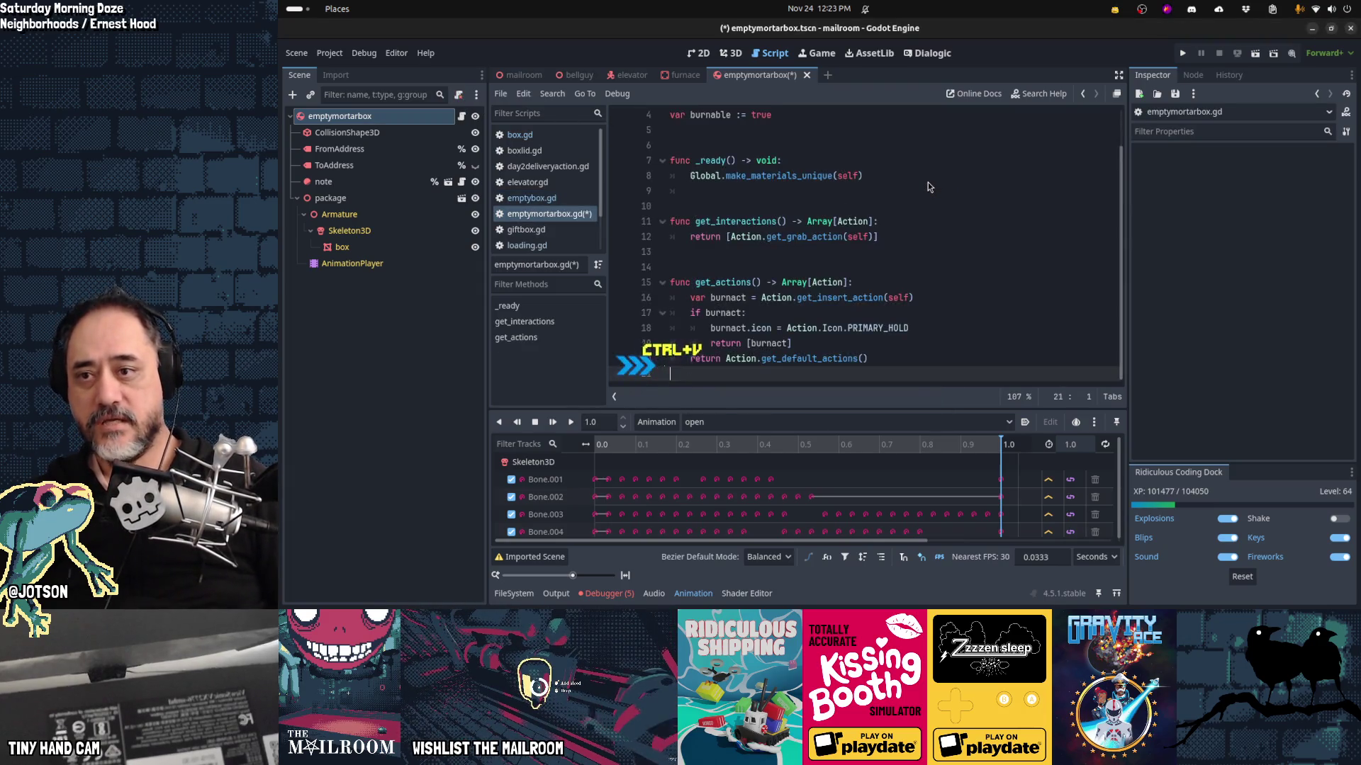
pyautogui.hotkey('ctrl', 'Home')
pyautogui.press('Down')
pyautogui.press('Down')
pyautogui.press('Down')
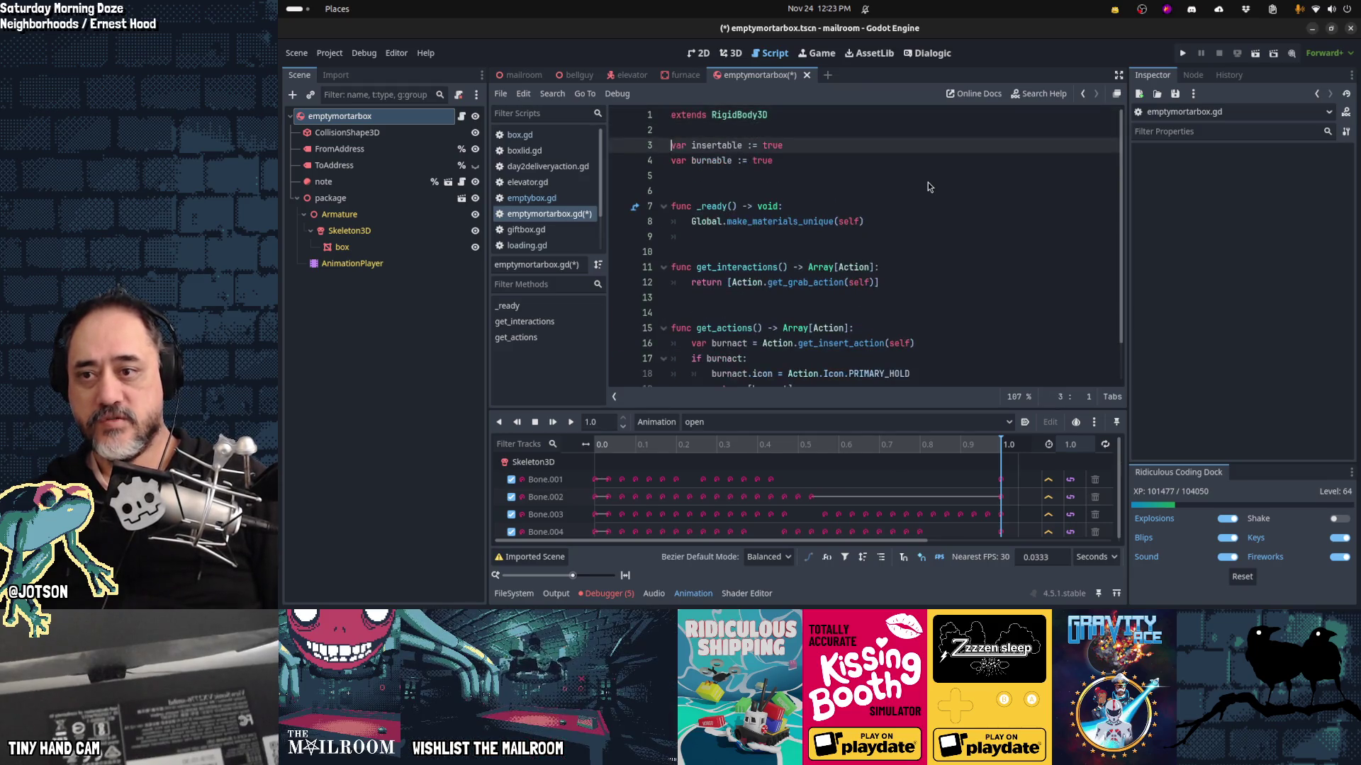
pyautogui.press('End')
pyautogui.press('Return')
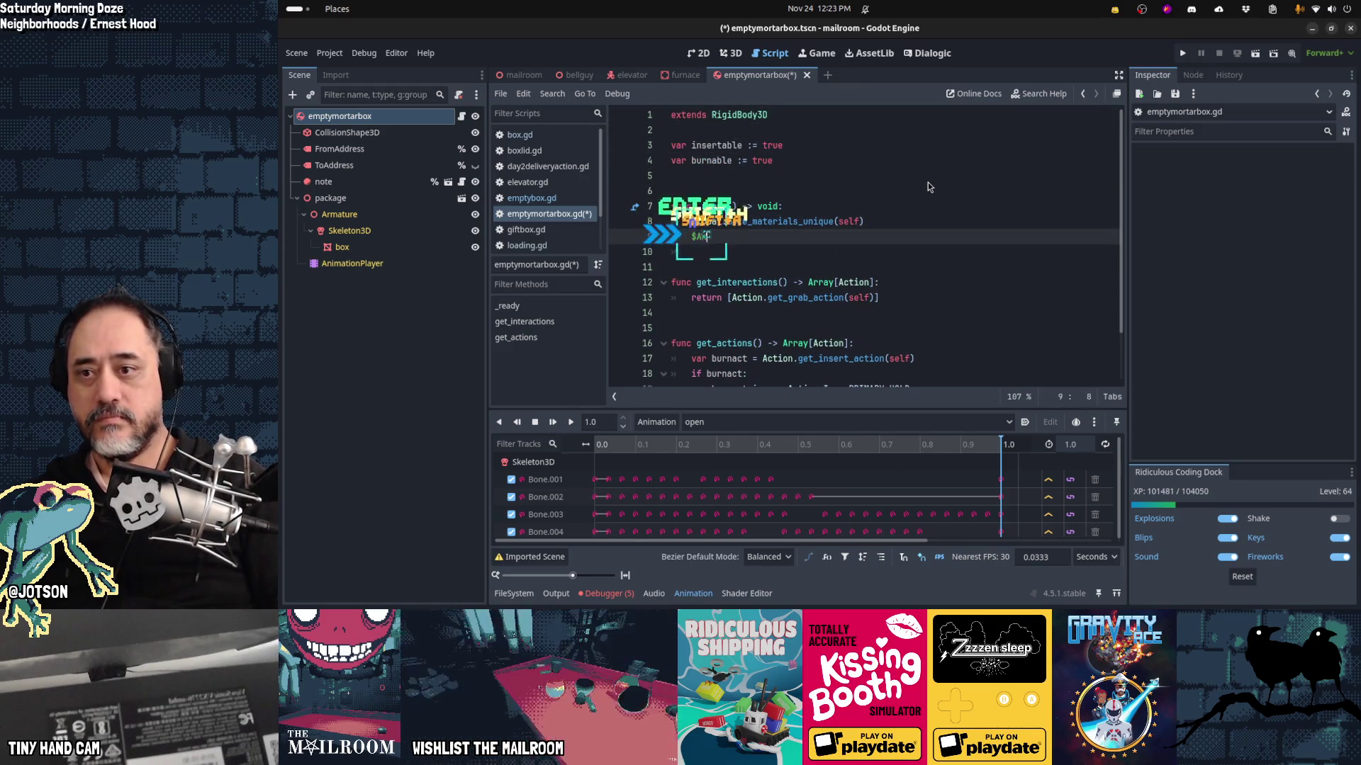
# Step: Add $package/AnimationPlayer.play("open") to _ready() and save the script
pyautogui.write('$package/AnimationPlayer(')
pyautogui.press('BackSpace')
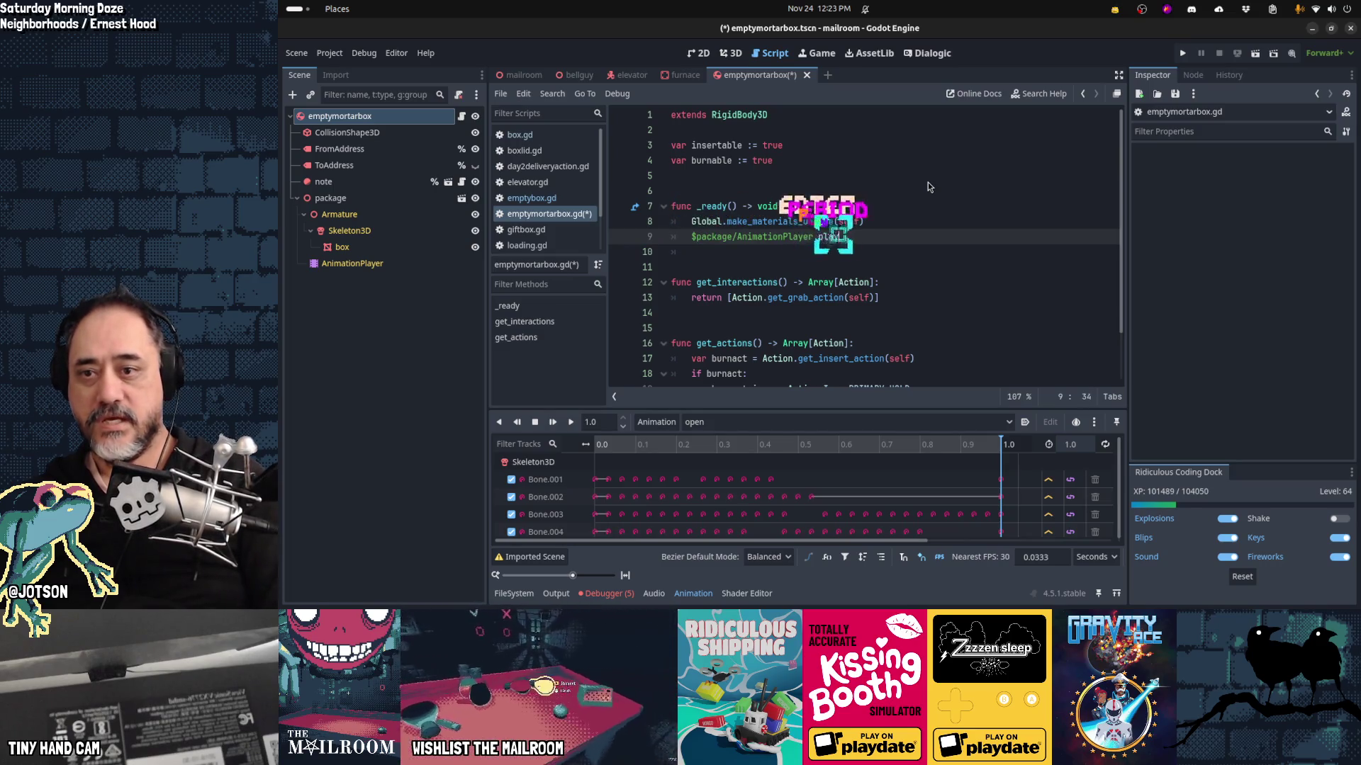
pyautogui.write('.play("open')
pyautogui.hotkey('ctrl', 's')
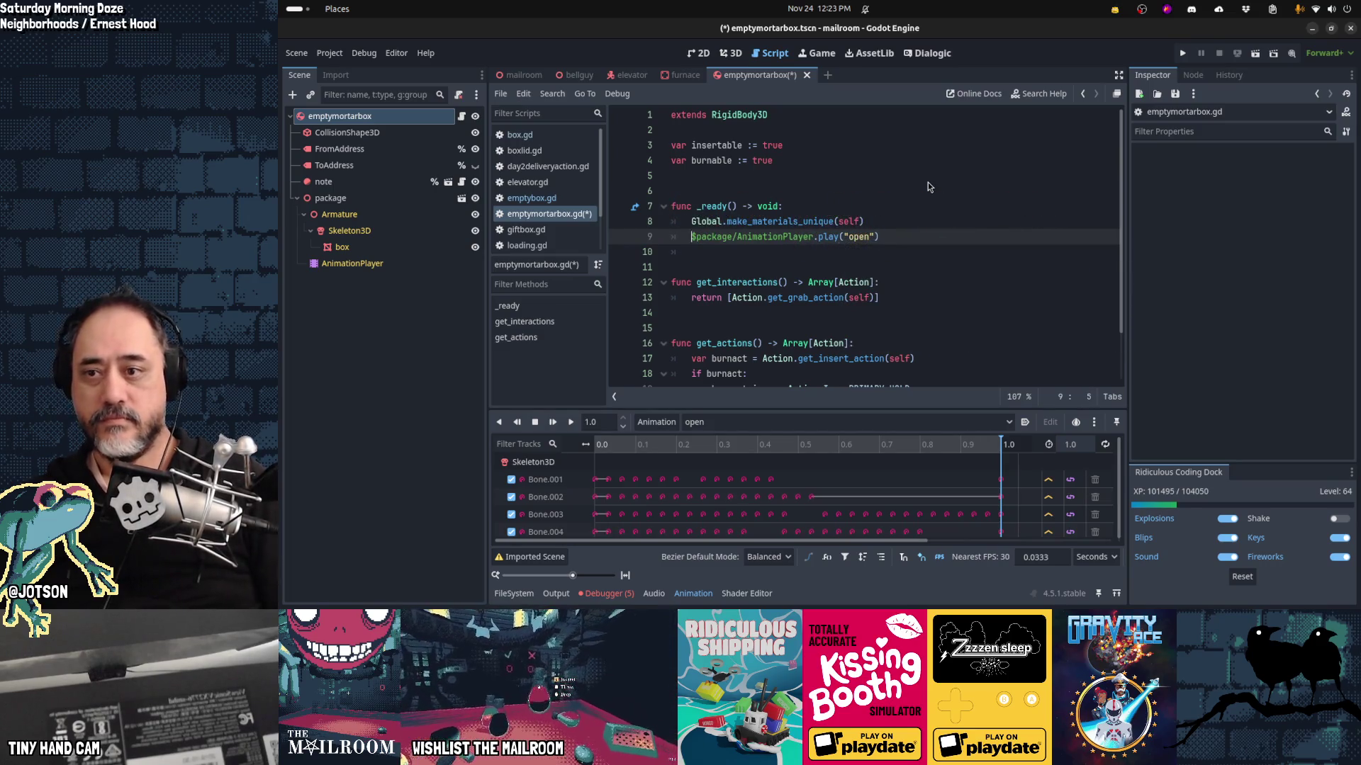
pyautogui.hotkey('ctrl', 'End')
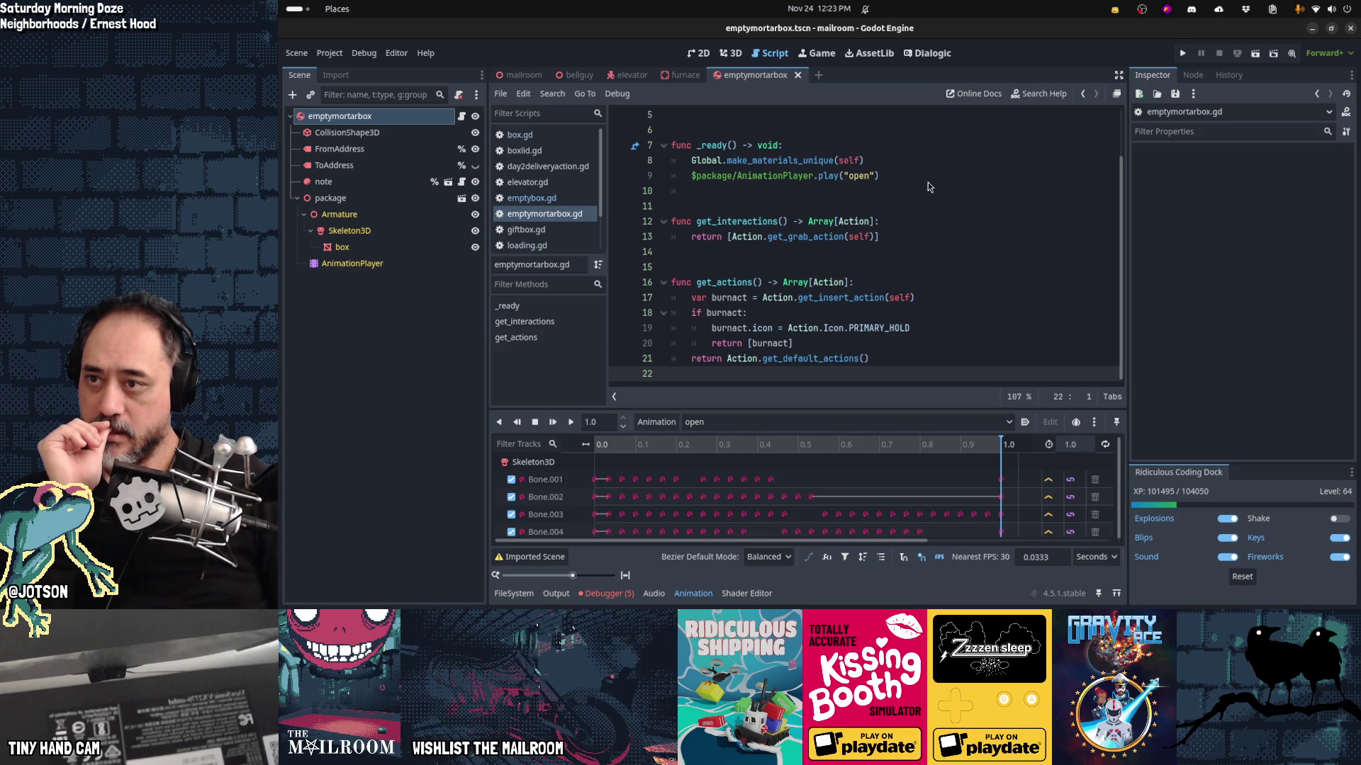
pyautogui.hotkey('alt', 'shift', 'o')
# Step: Open mortarbox.tscn and assign emptymortarbox.tscn to its root's Open Box property
pyautogui.write('mor')
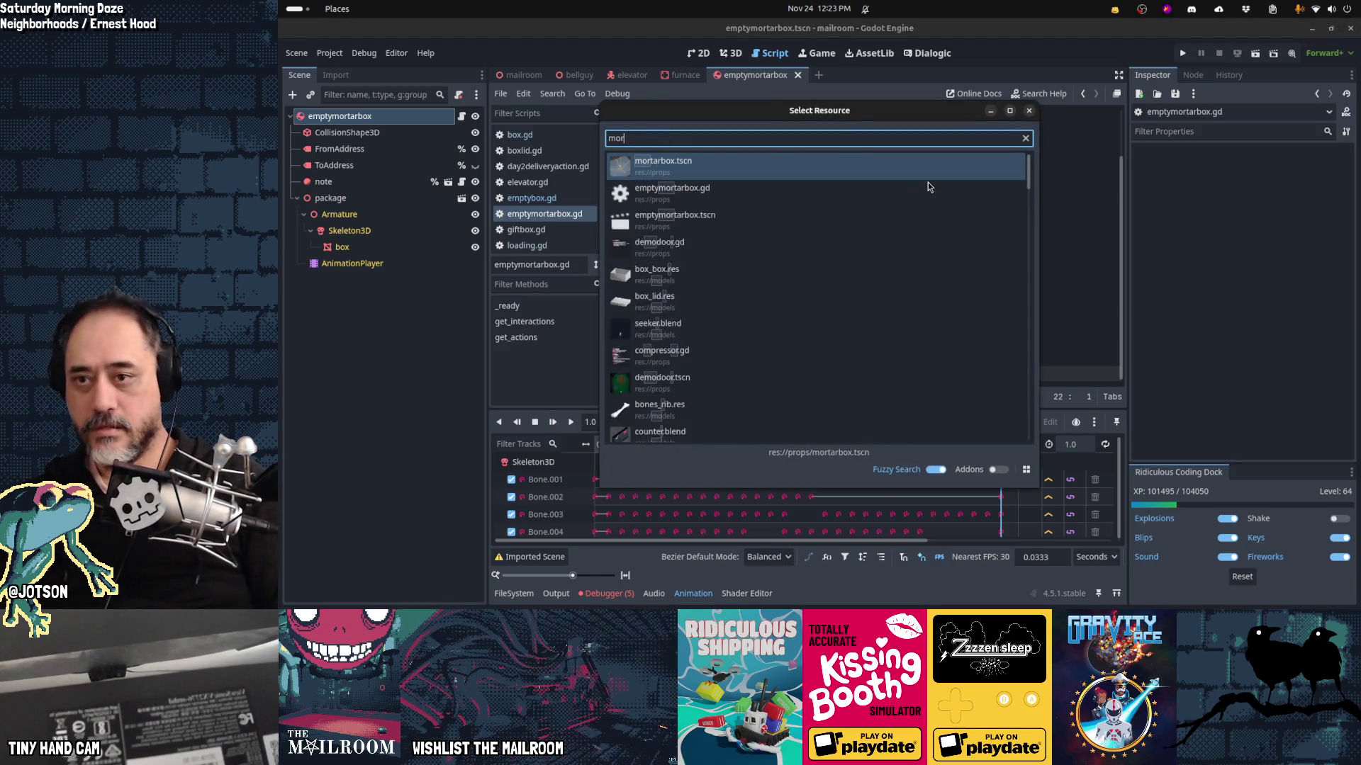
pyautogui.write('tarbox')
pyautogui.press('Return')
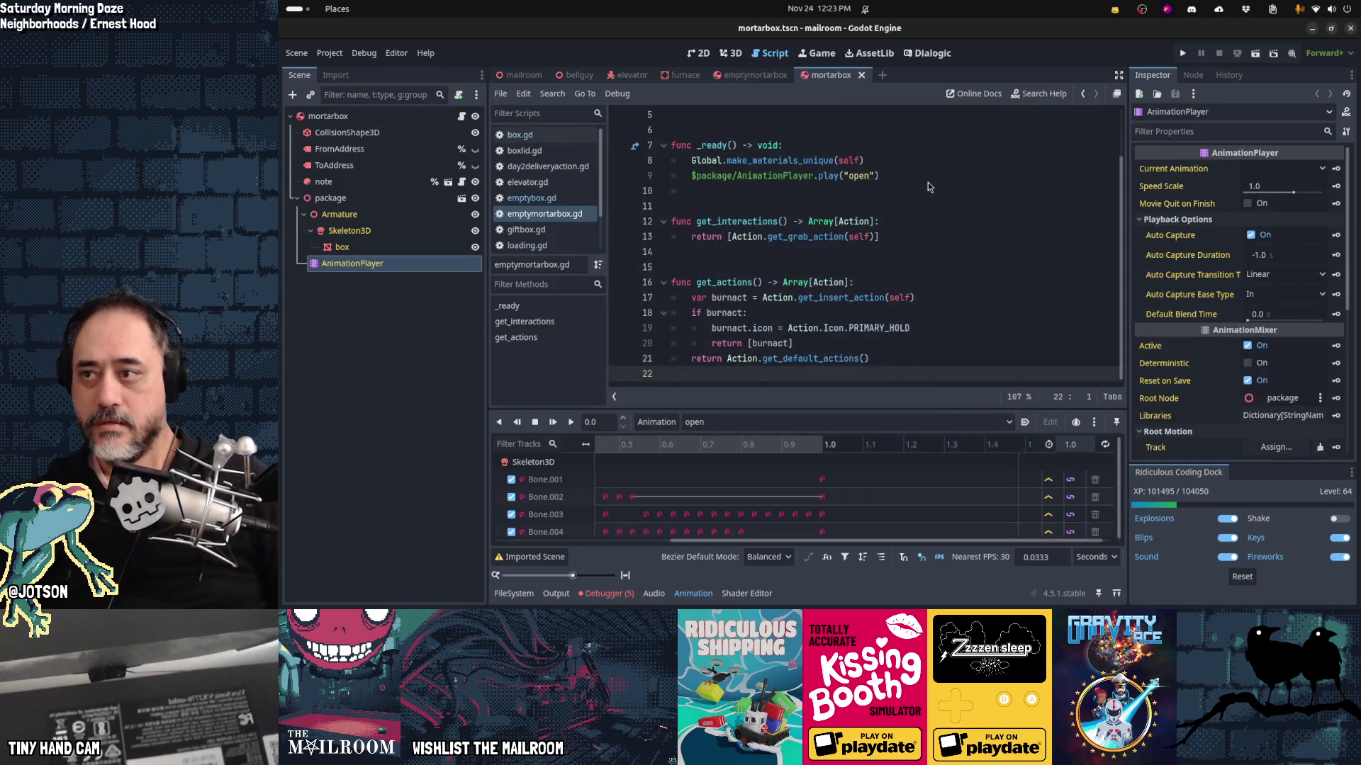
pyautogui.click(328, 115)
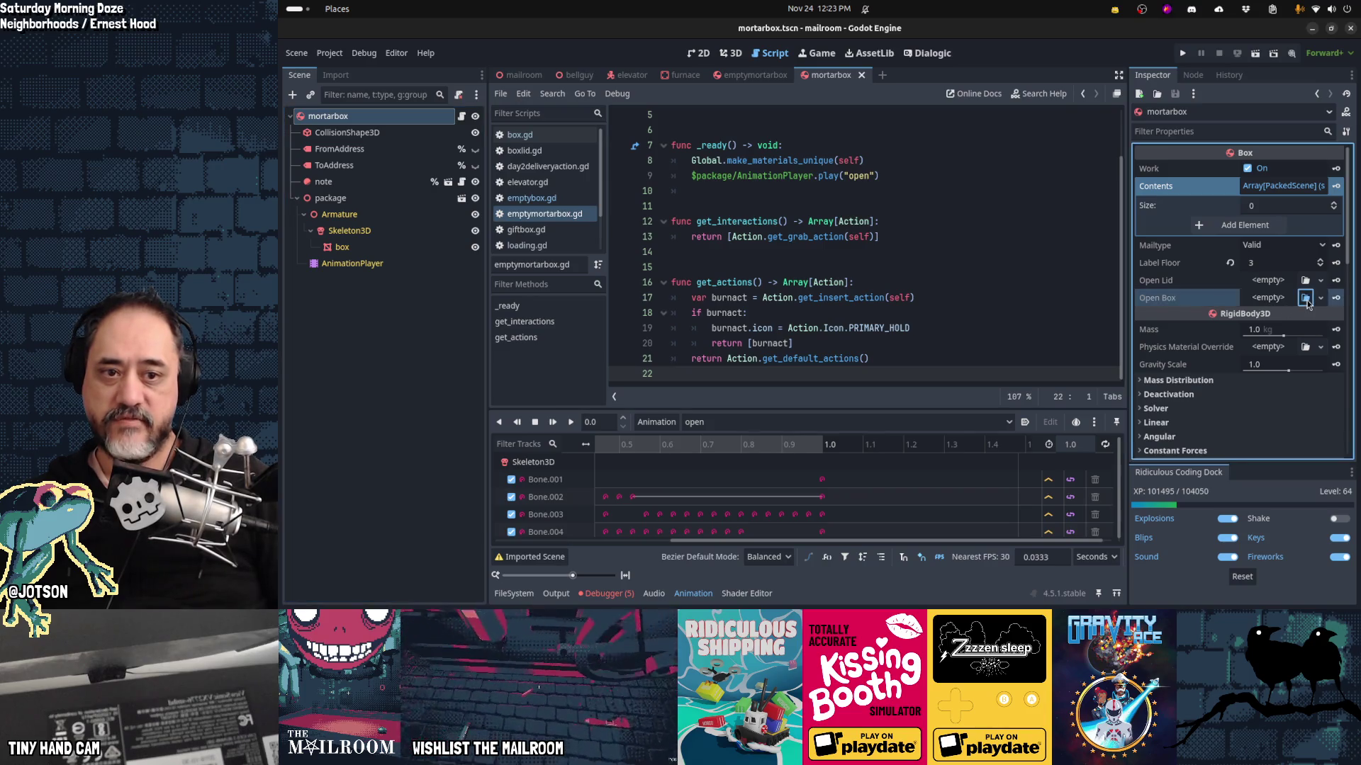
pyautogui.click(1305, 298)
pyautogui.write('emptymort')
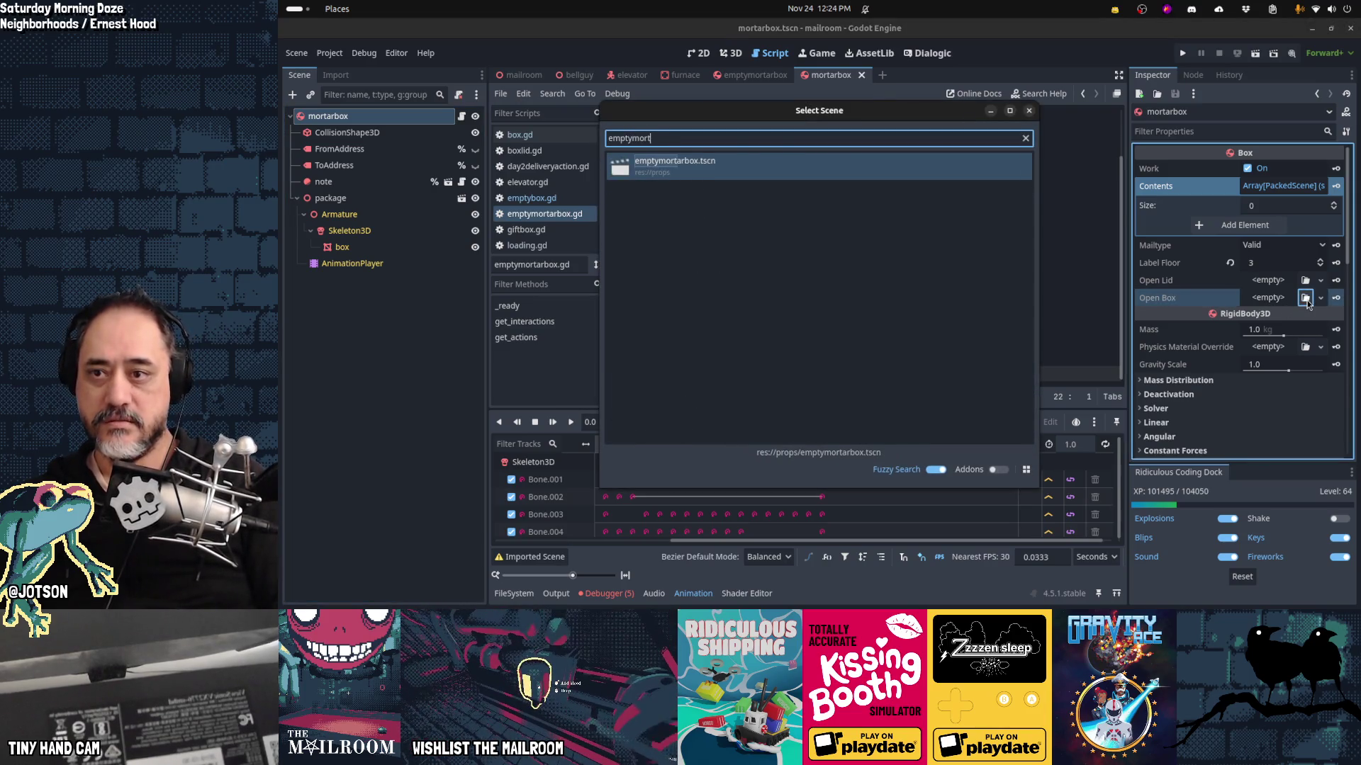
pyautogui.press('Return')
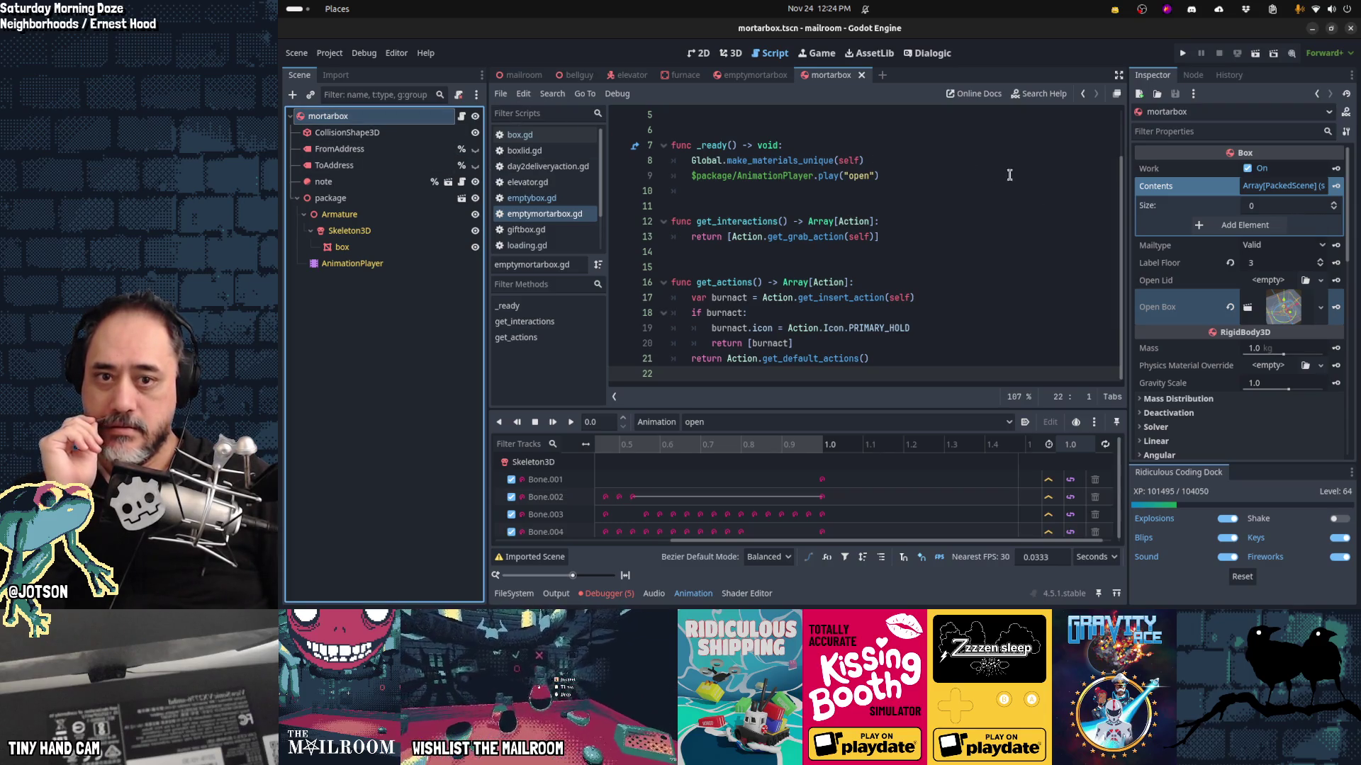
# Step: Lower mortarbox's Label Floor to 0, save, and return to the emptymortarbox scene
pyautogui.click(1320, 267)
pyautogui.click(1320, 267)
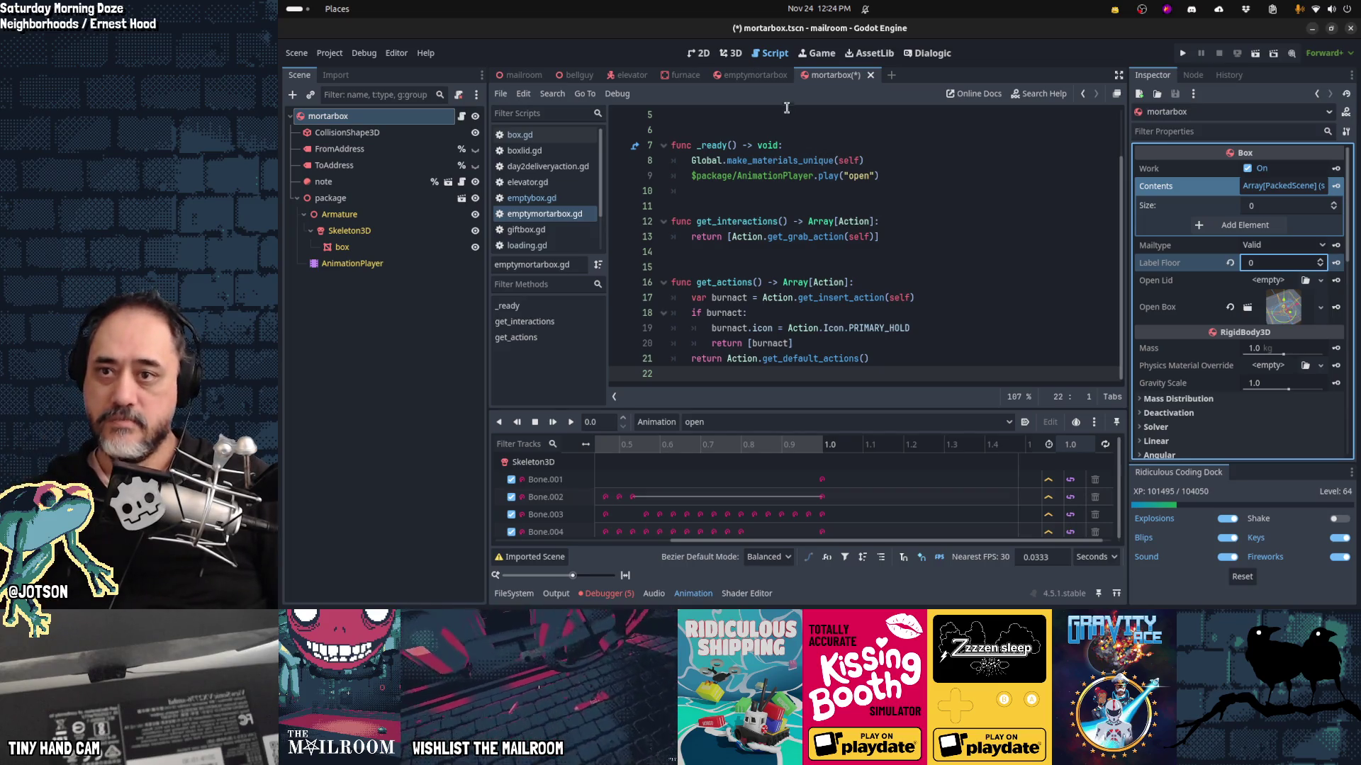
pyautogui.hotkey('ctrl', 's')
pyautogui.click(766, 76)
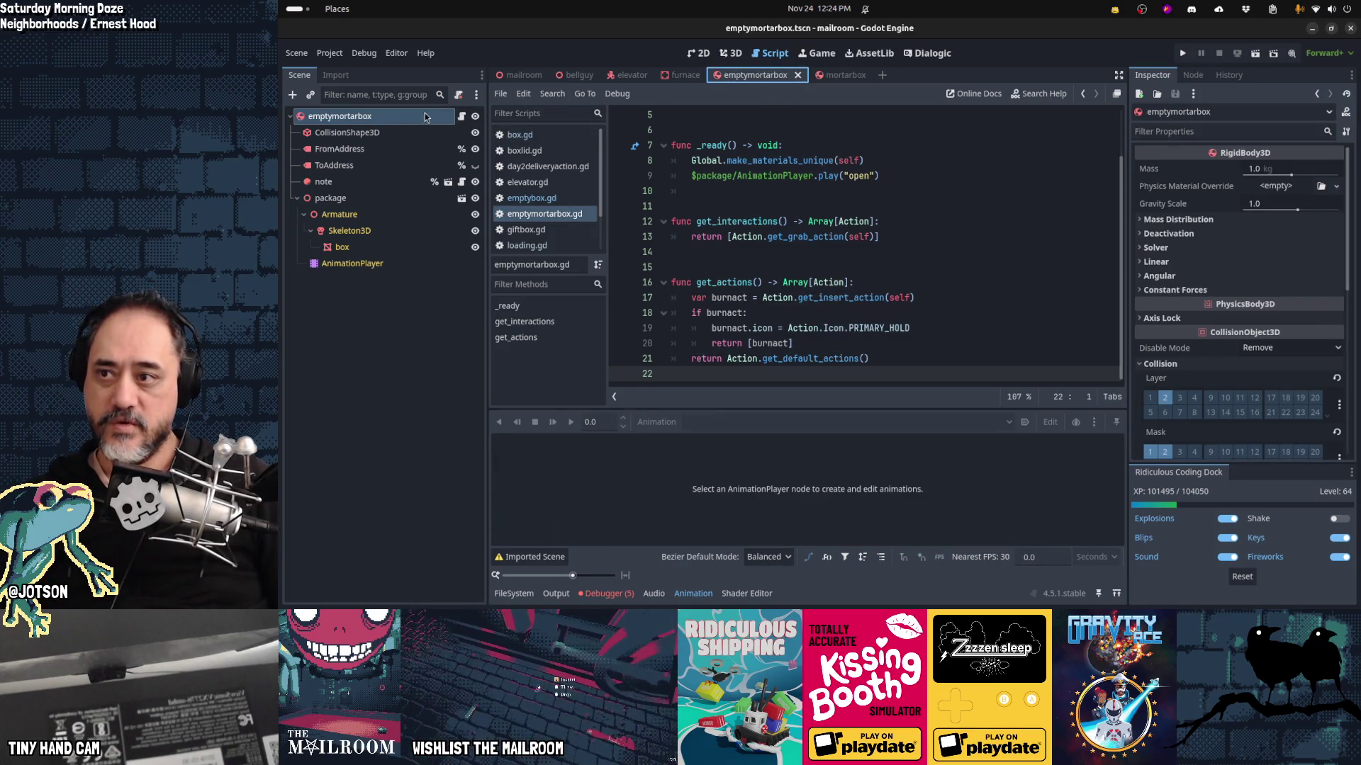
# Step: In the mortarbox scene, delete the FromAddress and ToAddress label nodes
pyautogui.click(835, 77)
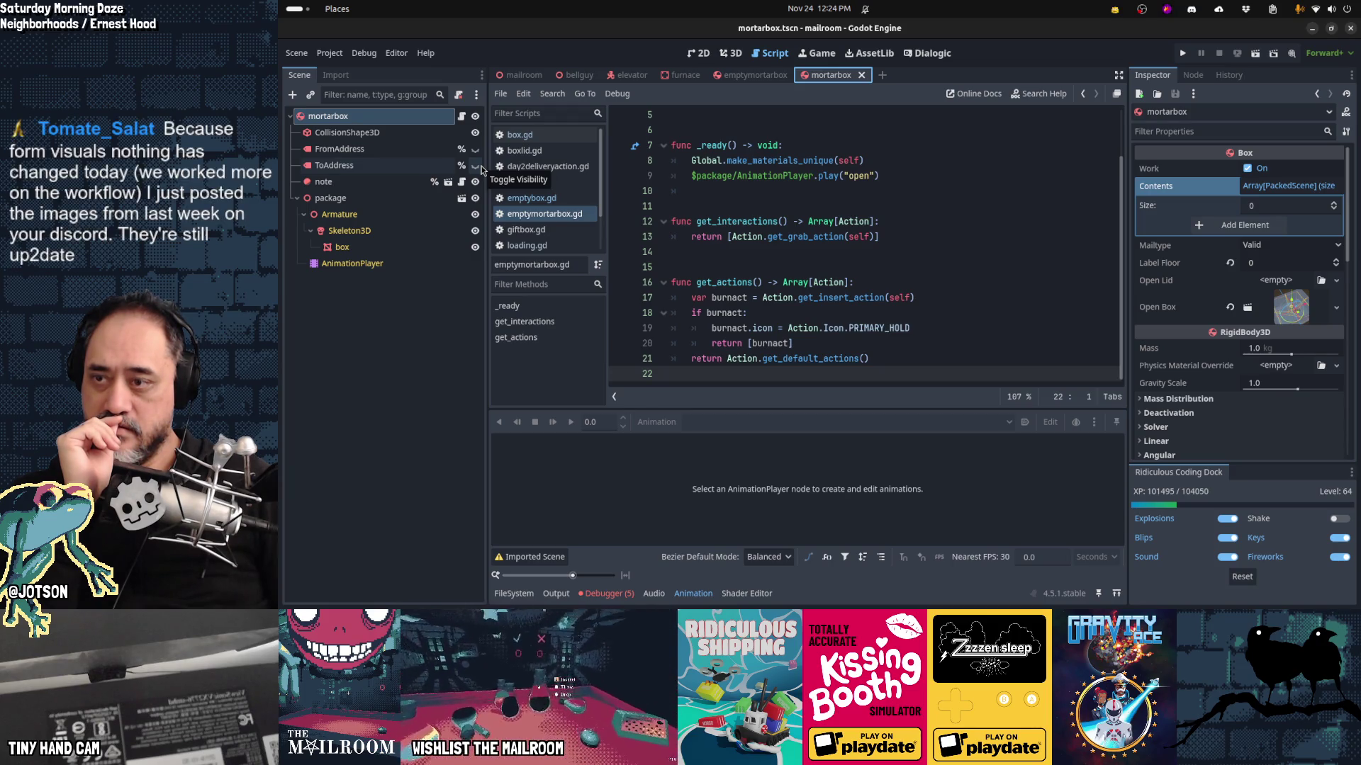
pyautogui.click(422, 150)
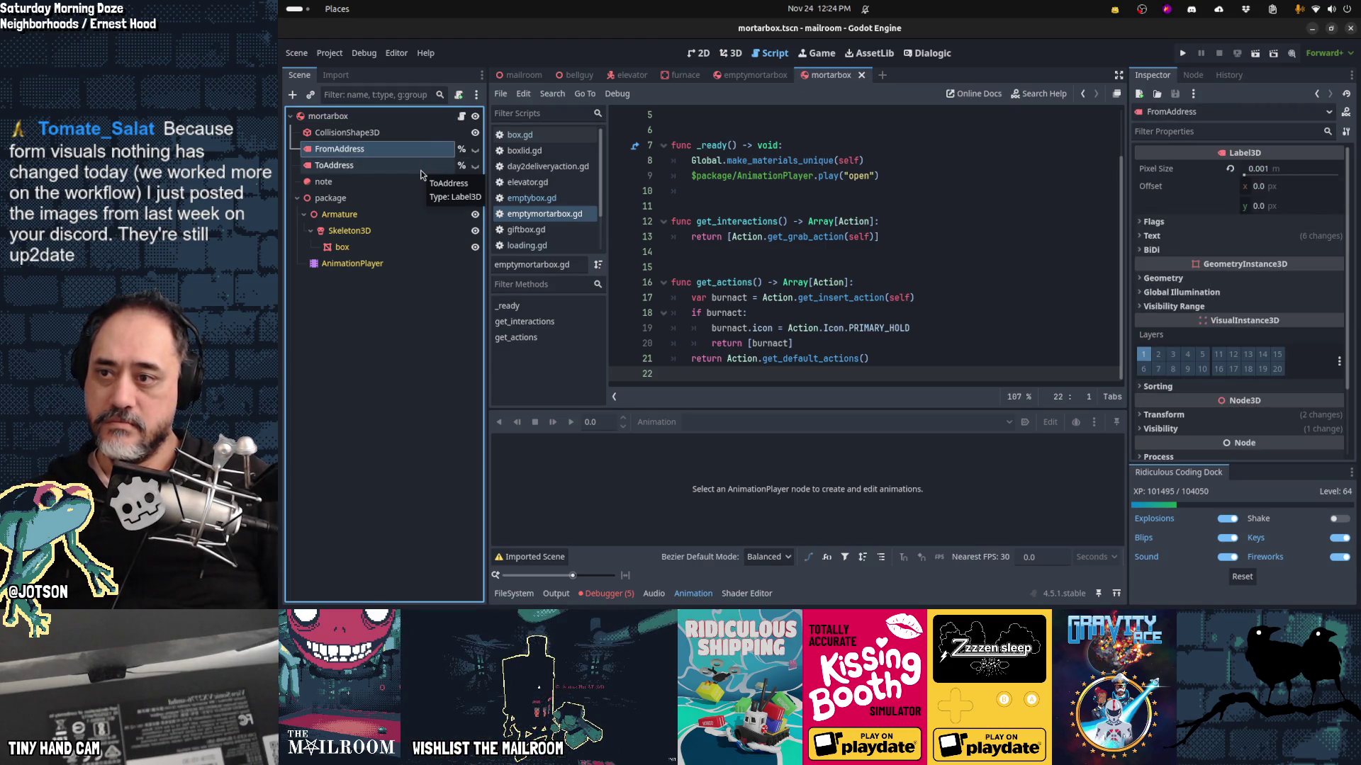
pyautogui.keyDown('shift'); pyautogui.click(420, 170); pyautogui.keyUp('shift')
pyautogui.press('Delete')
pyautogui.press('Return')
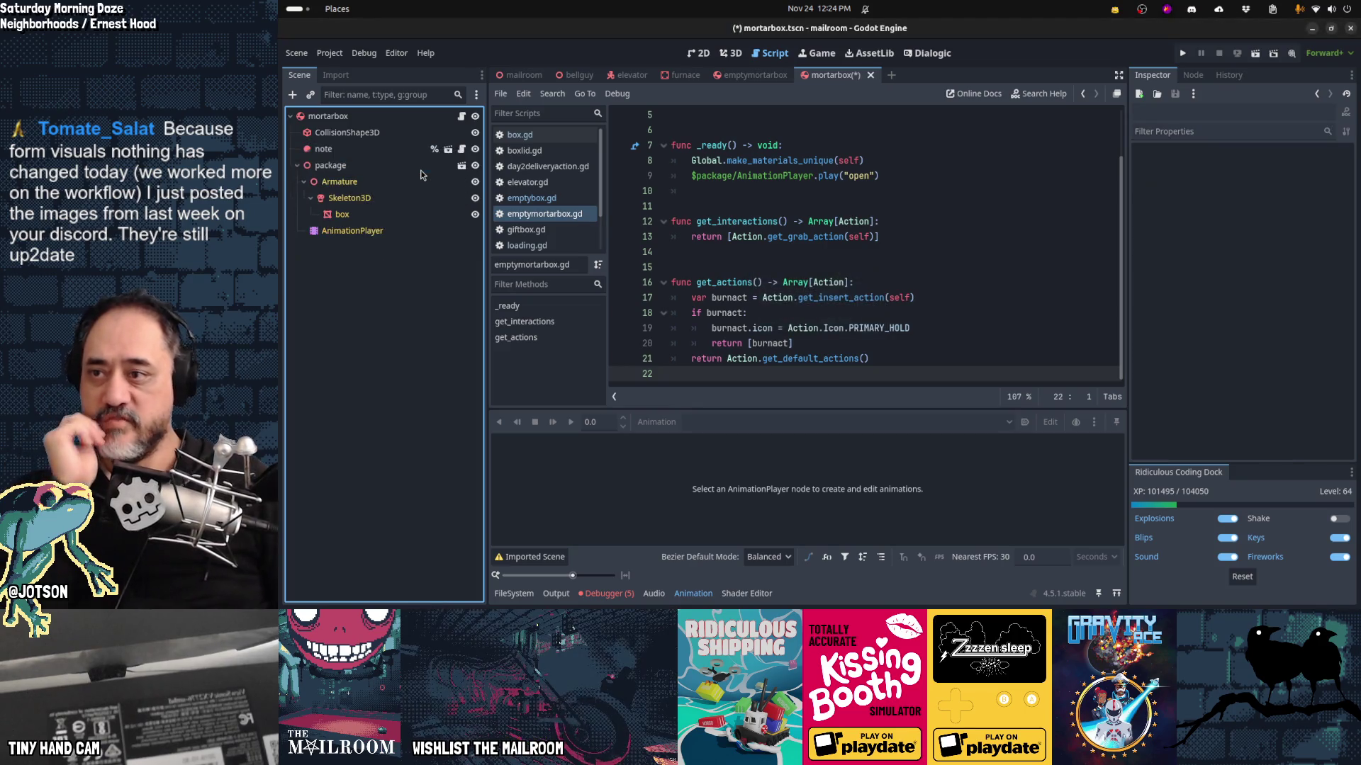
# Step: Delete the note node and save the mortarbox scene
pyautogui.click(380, 155)
pyautogui.press('Delete')
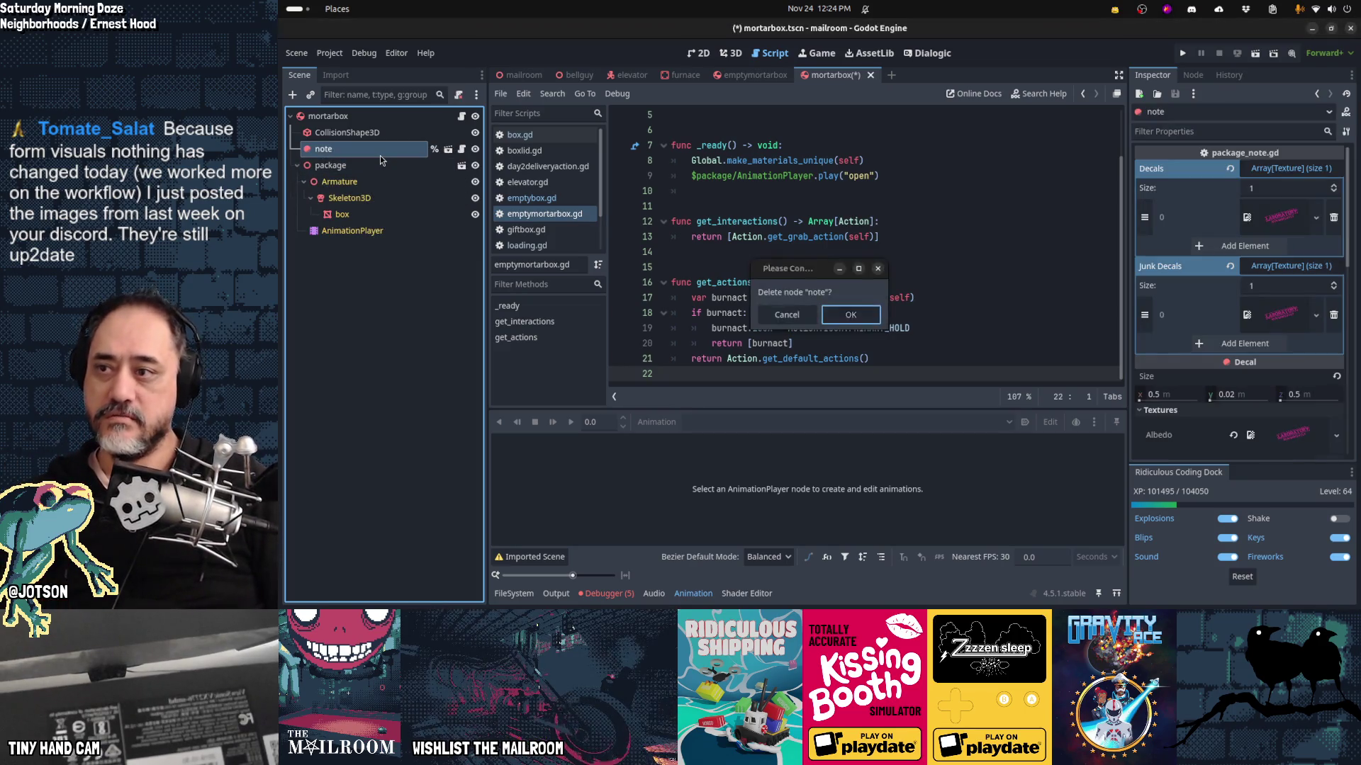
pyautogui.press('Return')
pyautogui.hotkey('ctrl', 's')
pyautogui.click(748, 76)
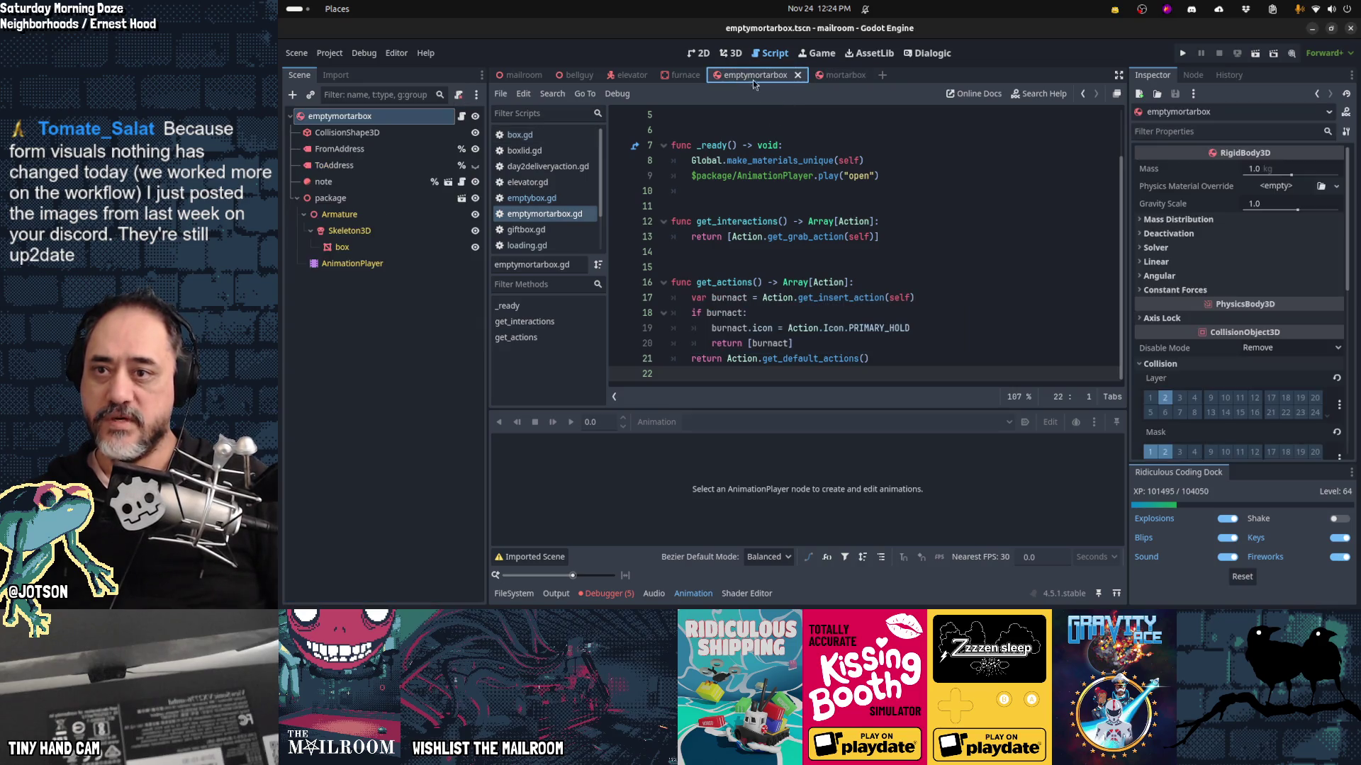
# Step: Save the mortarbox scene, open box.gd, and follow its create_label call into mailmanager.gd
pyautogui.click(840, 75)
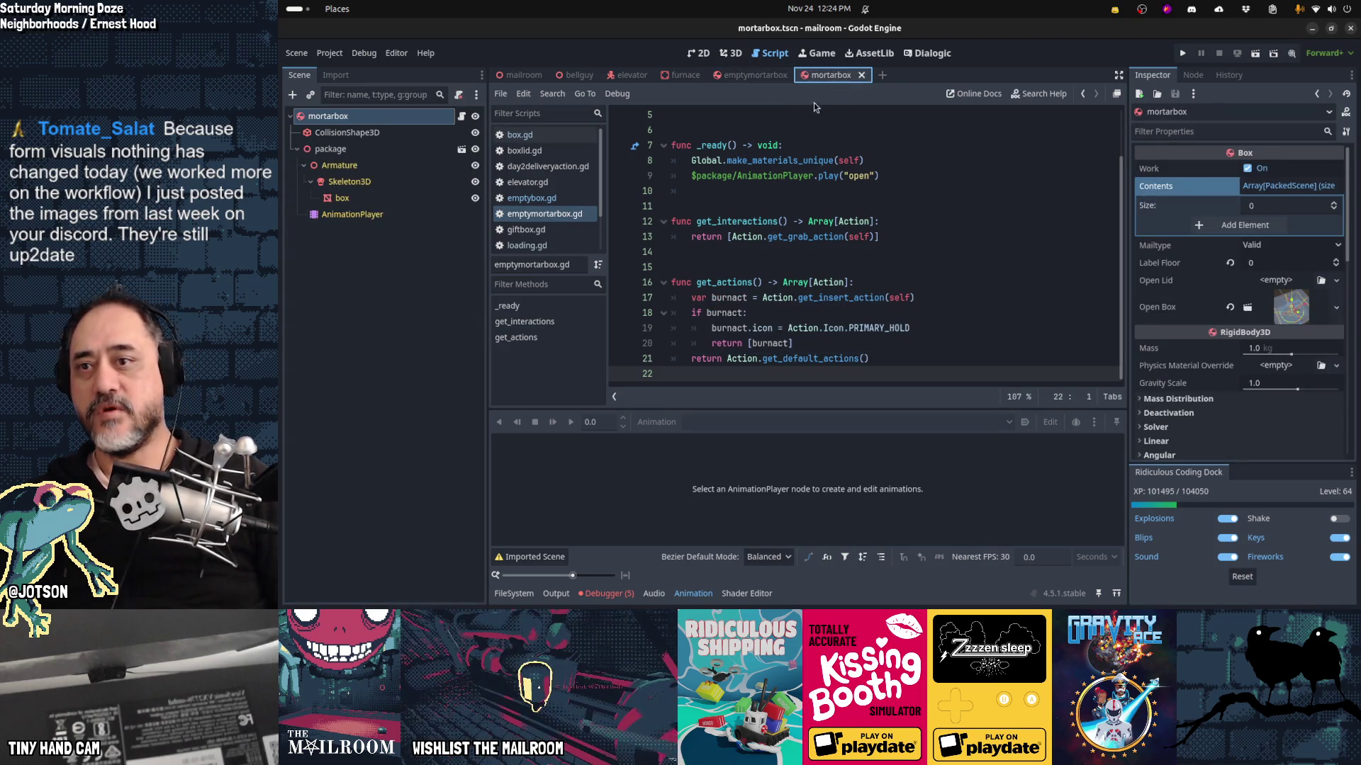
pyautogui.hotkey('ctrl', 's')
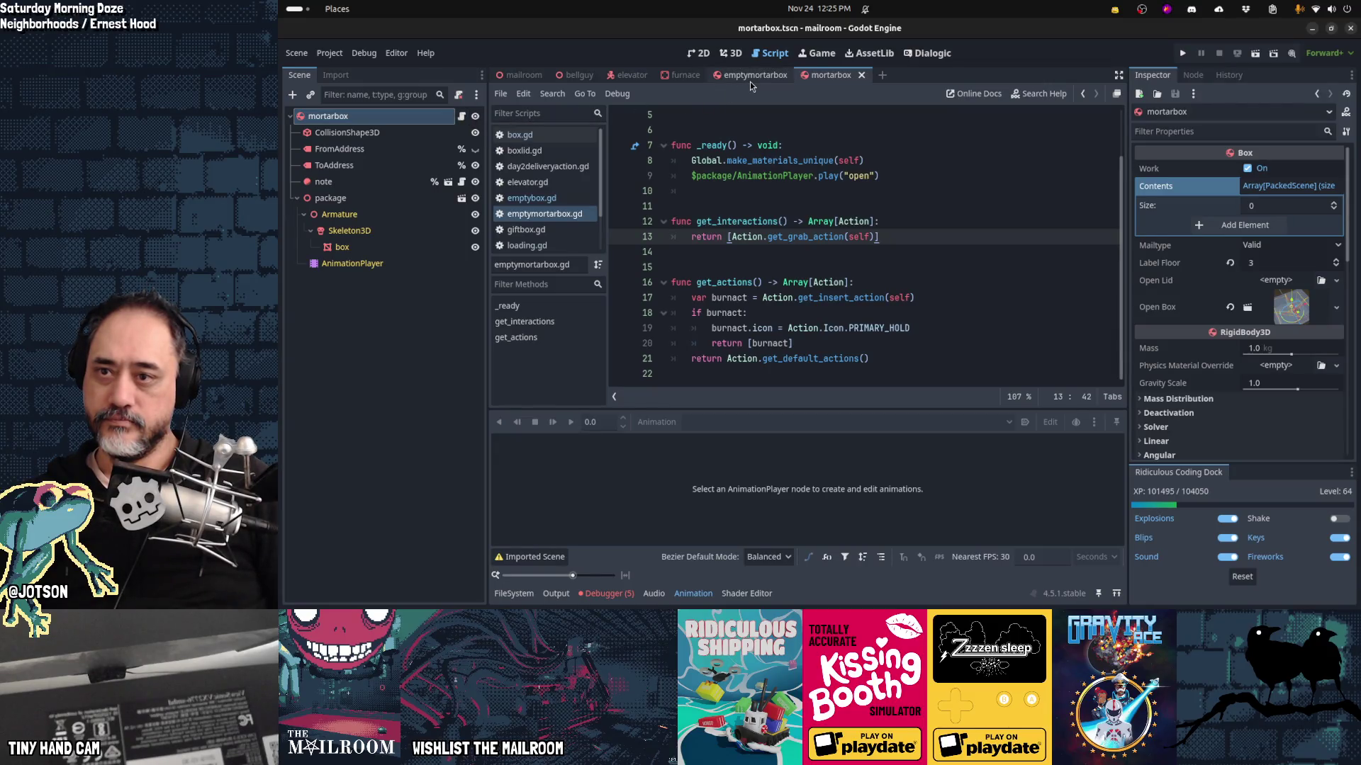
pyautogui.click(462, 117)
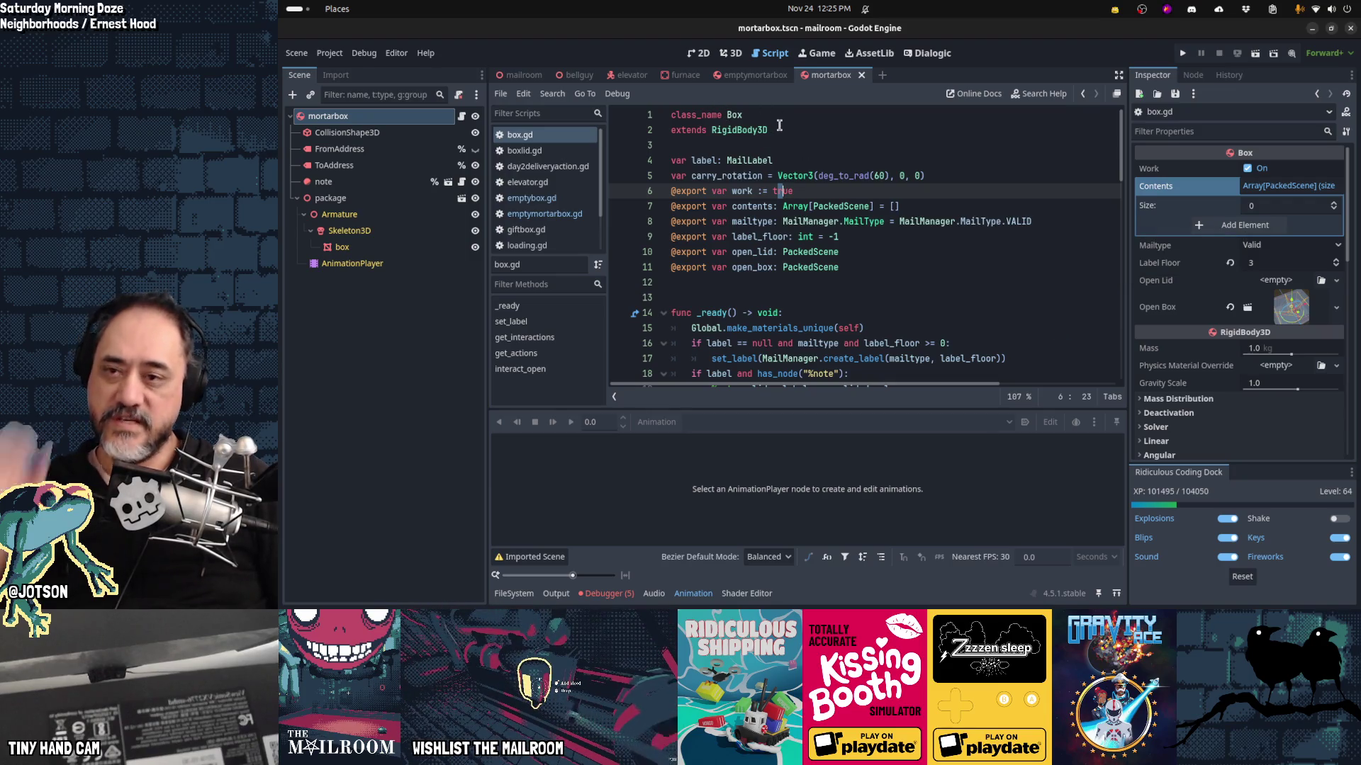
pyautogui.scroll(-12, 864, 225)
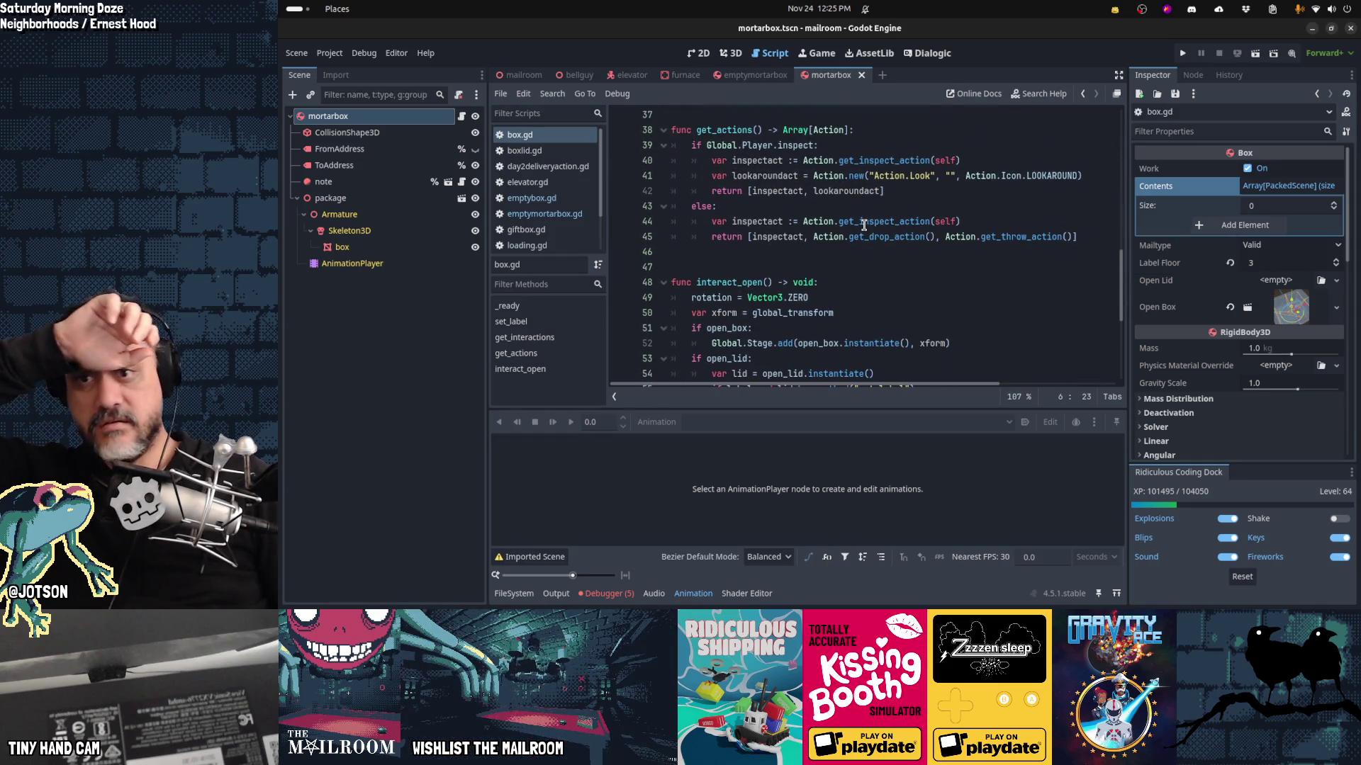
pyautogui.scroll(6, 864, 226)
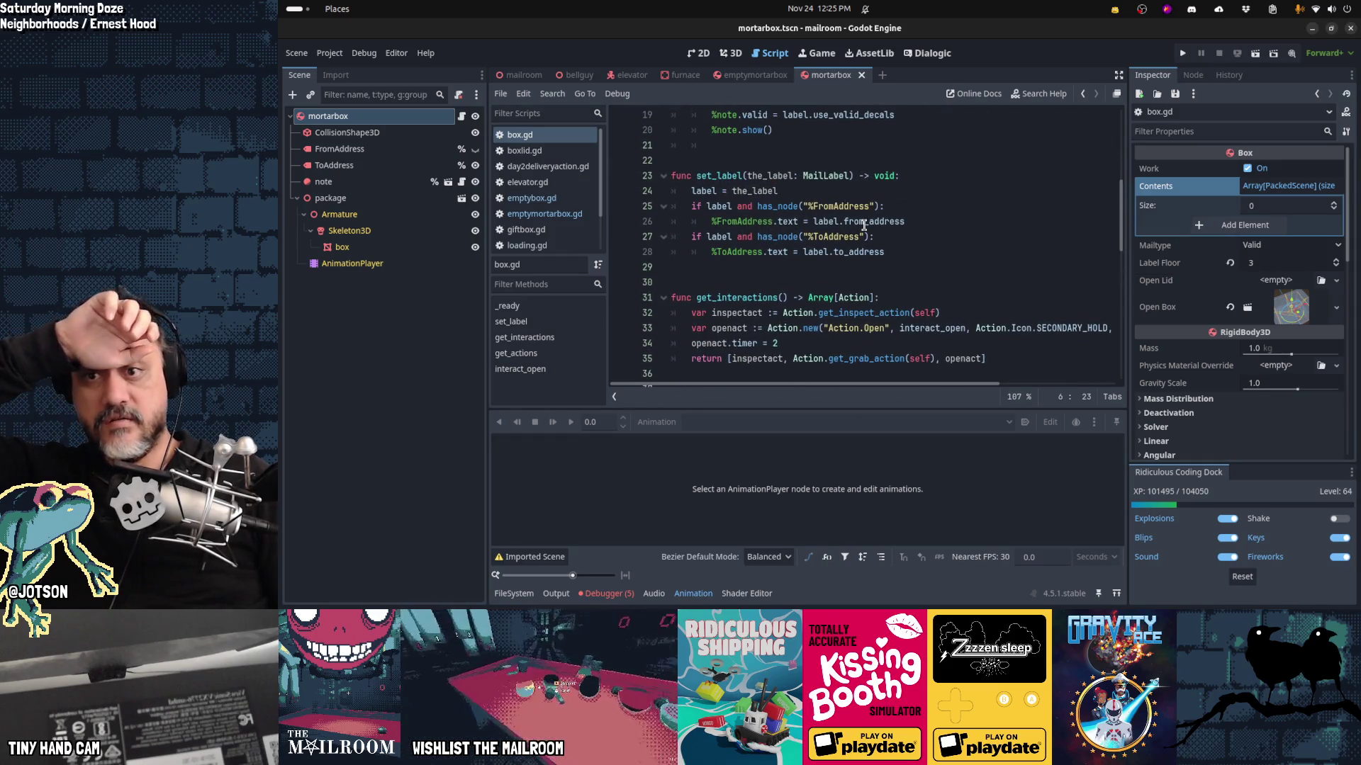
pyautogui.scroll(-2, 864, 226)
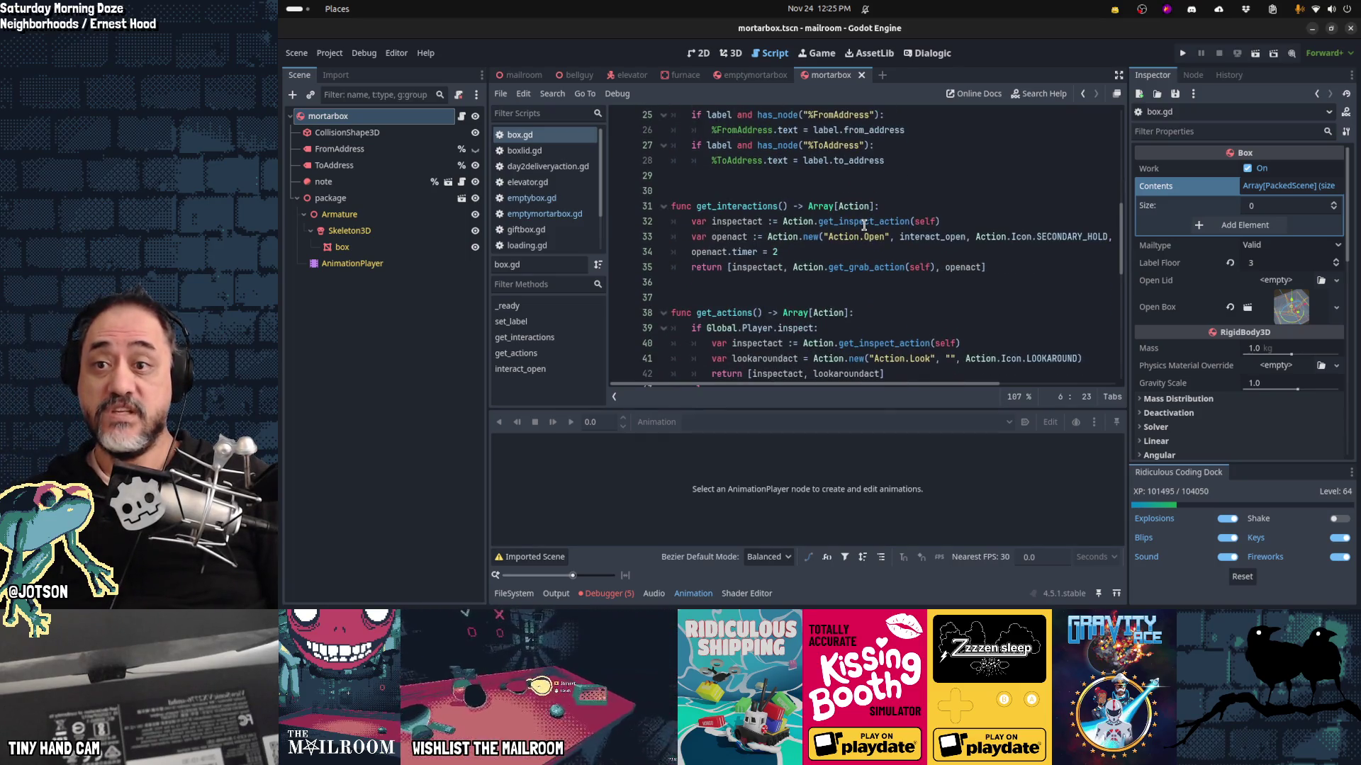
pyautogui.scroll(4, 864, 225)
pyautogui.scroll(1, 864, 225)
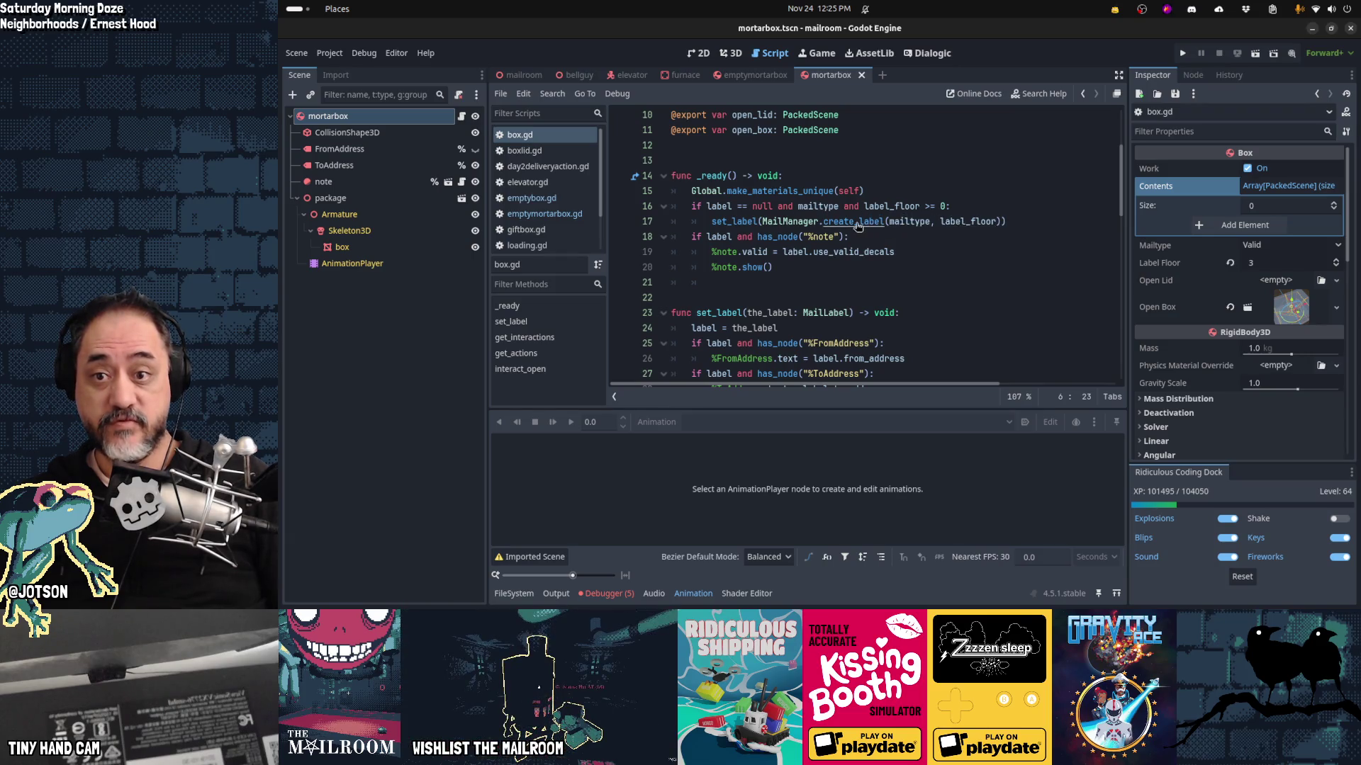
pyautogui.keyDown('ctrl'); pyautogui.click(859, 226); pyautogui.keyUp('ctrl')
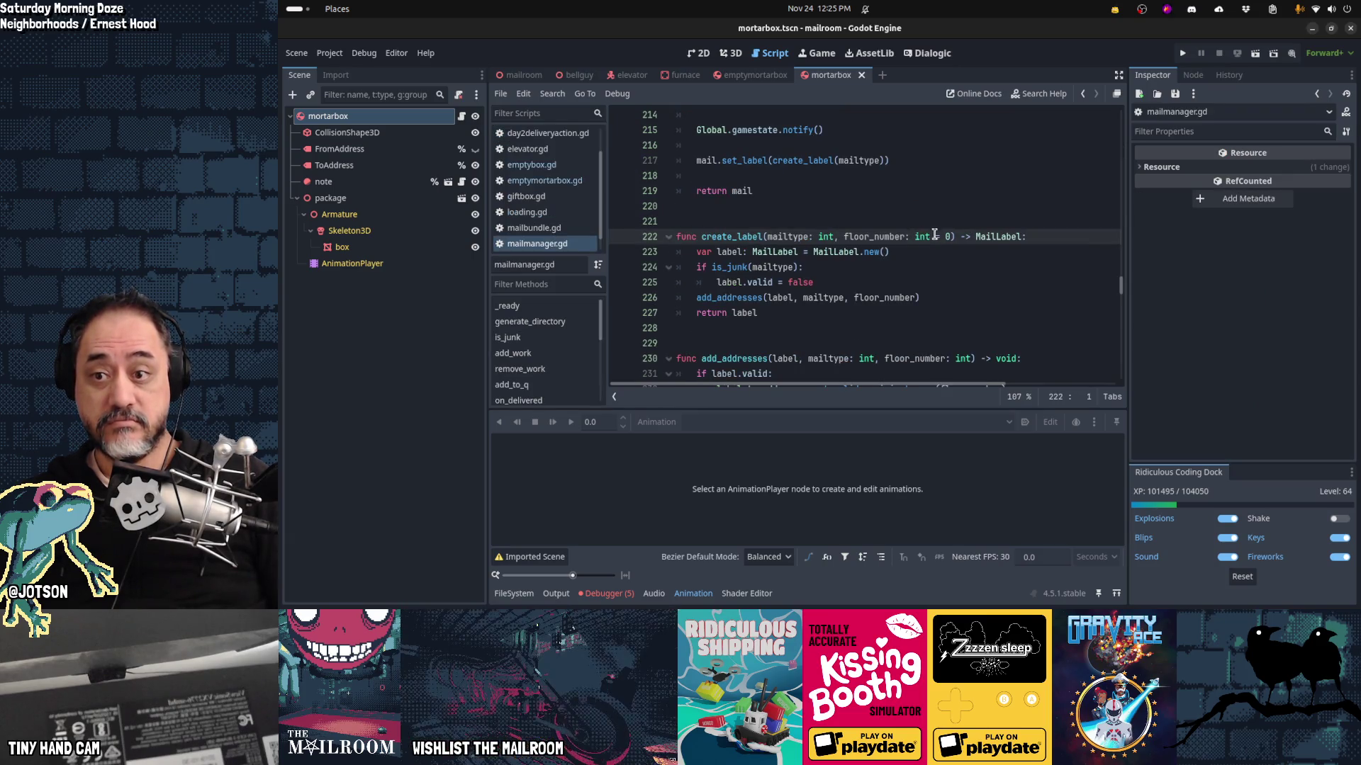
# Step: Follow add_addresses, get_valid_recipient_name and get_random_name, then navigate back to add_addresses at line 232
pyautogui.keyDown('ctrl'); pyautogui.click(733, 303); pyautogui.keyUp('ctrl')
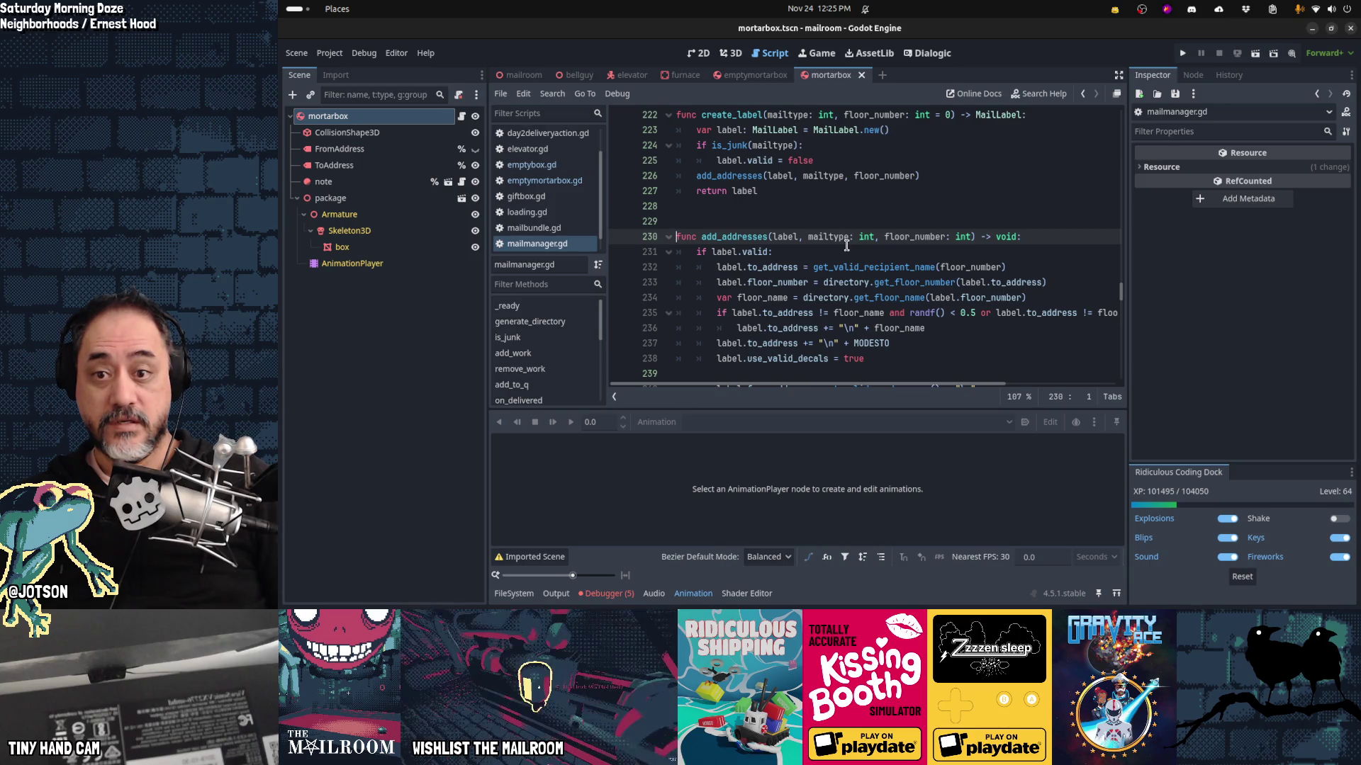
pyautogui.keyDown('ctrl'); pyautogui.click(869, 266); pyautogui.keyUp('ctrl')
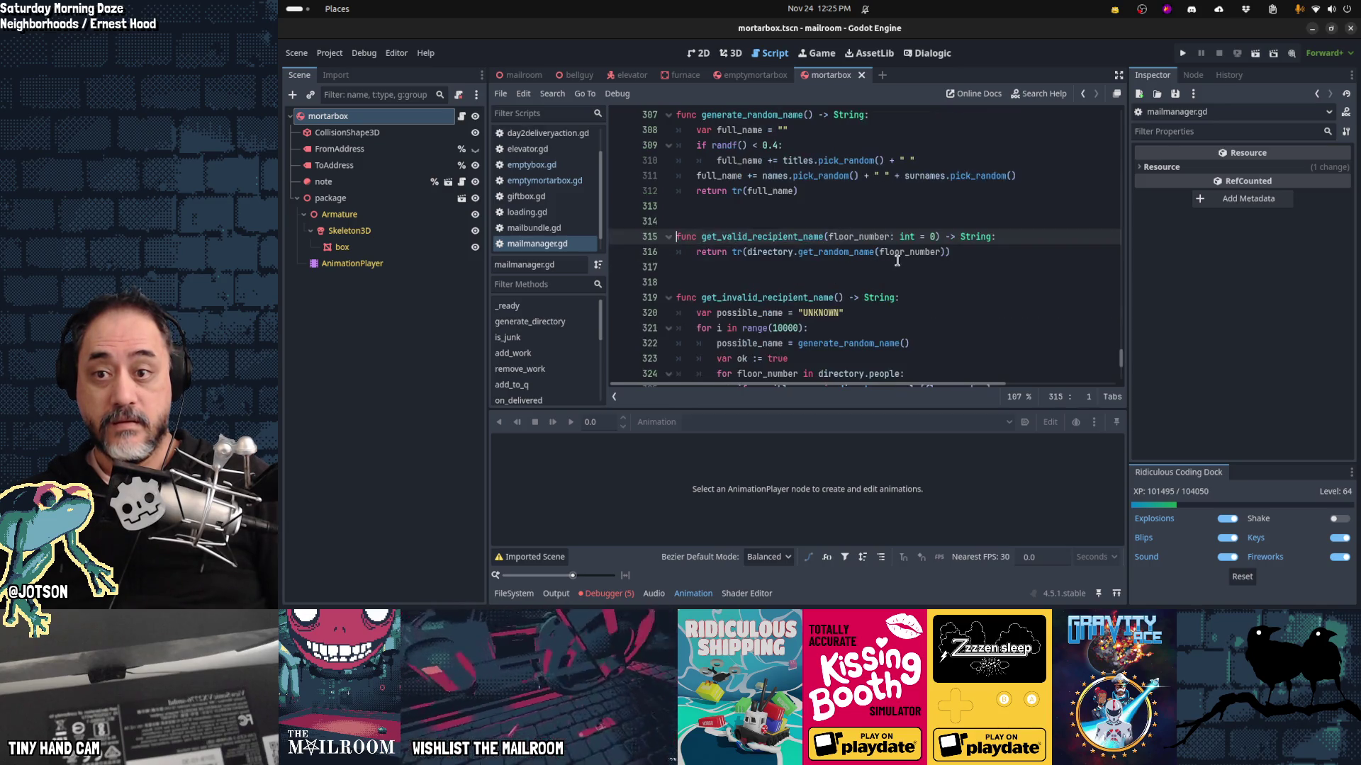
pyautogui.keyDown('ctrl'); pyautogui.click(857, 255); pyautogui.keyUp('ctrl')
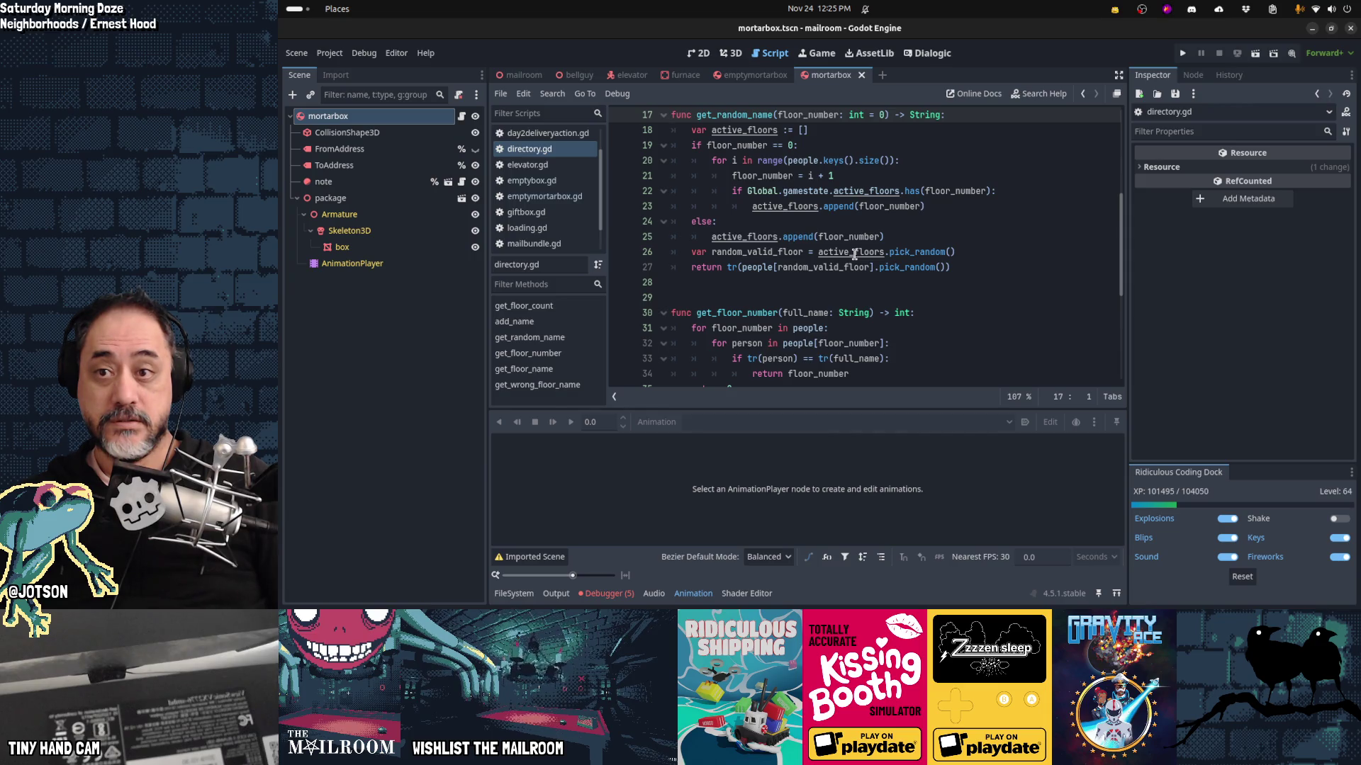
pyautogui.hotkey('alt', 'Left')
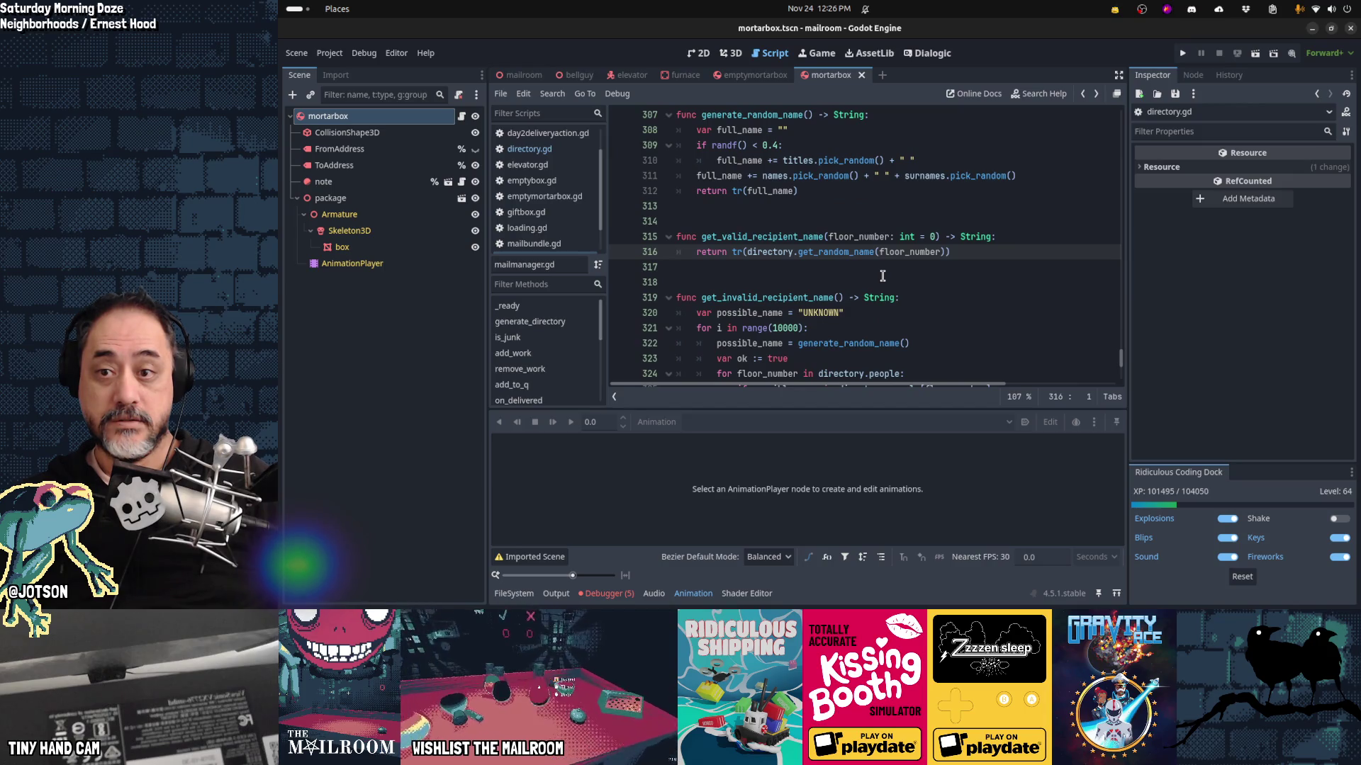
pyautogui.hotkey('alt', 'Left')
pyautogui.moveTo(883, 275)
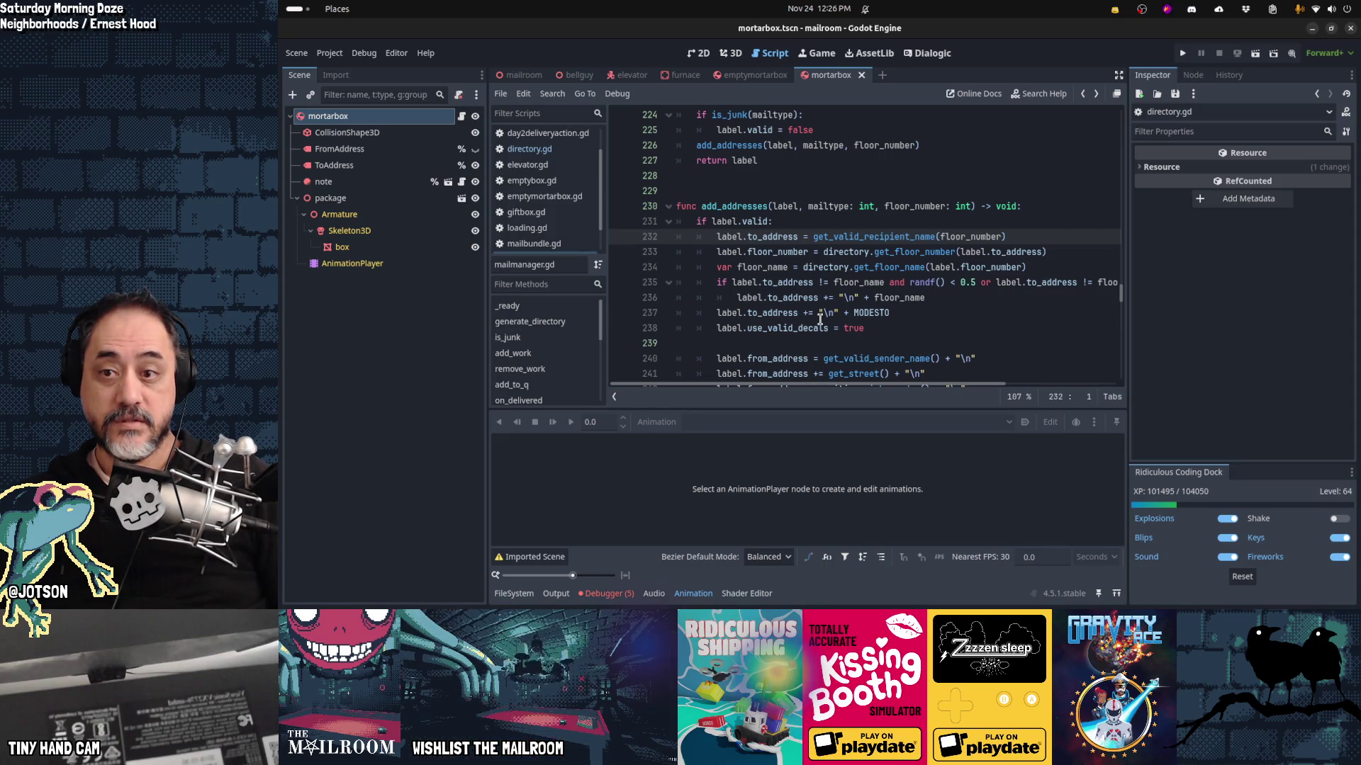
# Step: Put the existing recipient address lines under an 'if floor_number == 0:' / 'else:' branch
pyautogui.press('Return')
pyautogui.write('if floor_number ')
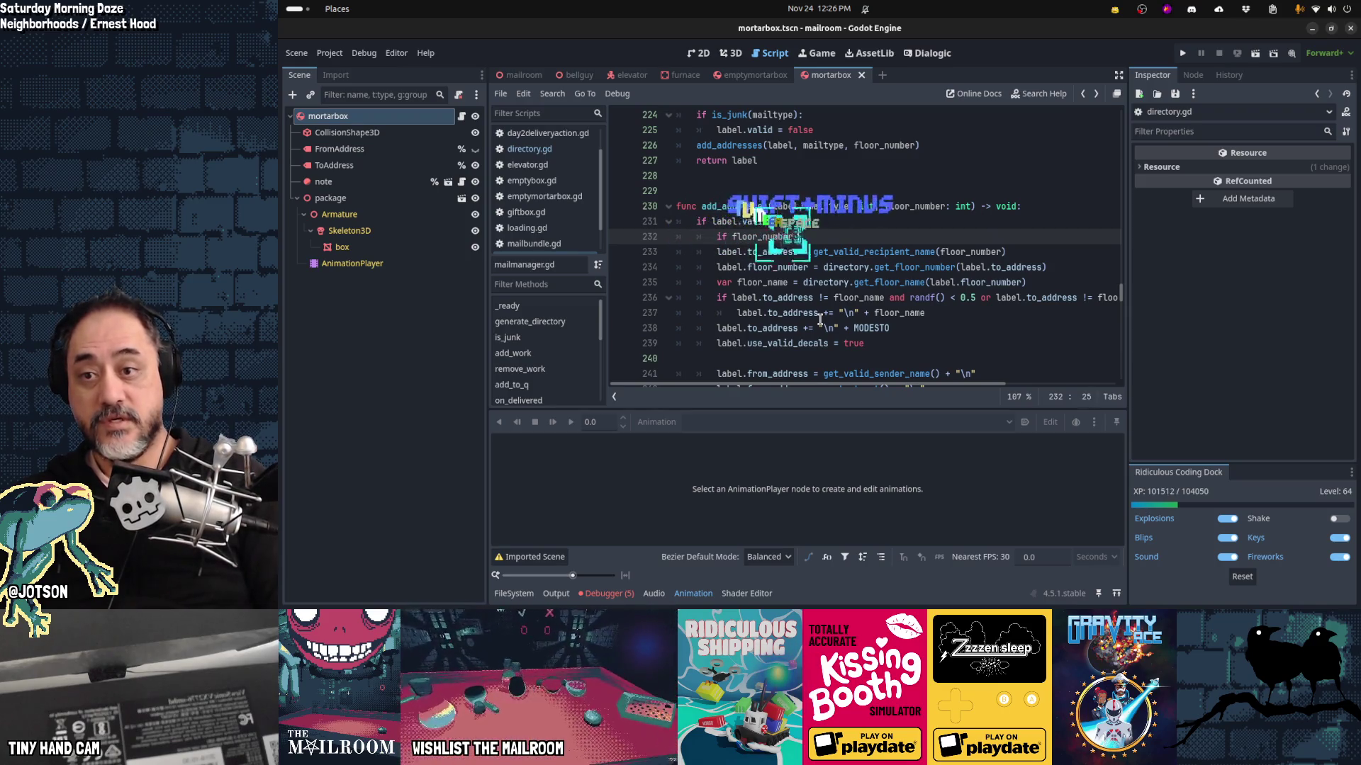
pyautogui.write('== 0:')
pyautogui.press('Return')
pyautogui.press('BackSpace')
pyautogui.write('else:')
pyautogui.press('Down')
pyautogui.press('Home')
pyautogui.hotkey('shift', 'Down')
pyautogui.hotkey('shift', 'Down')
pyautogui.hotkey('shift', 'Down')
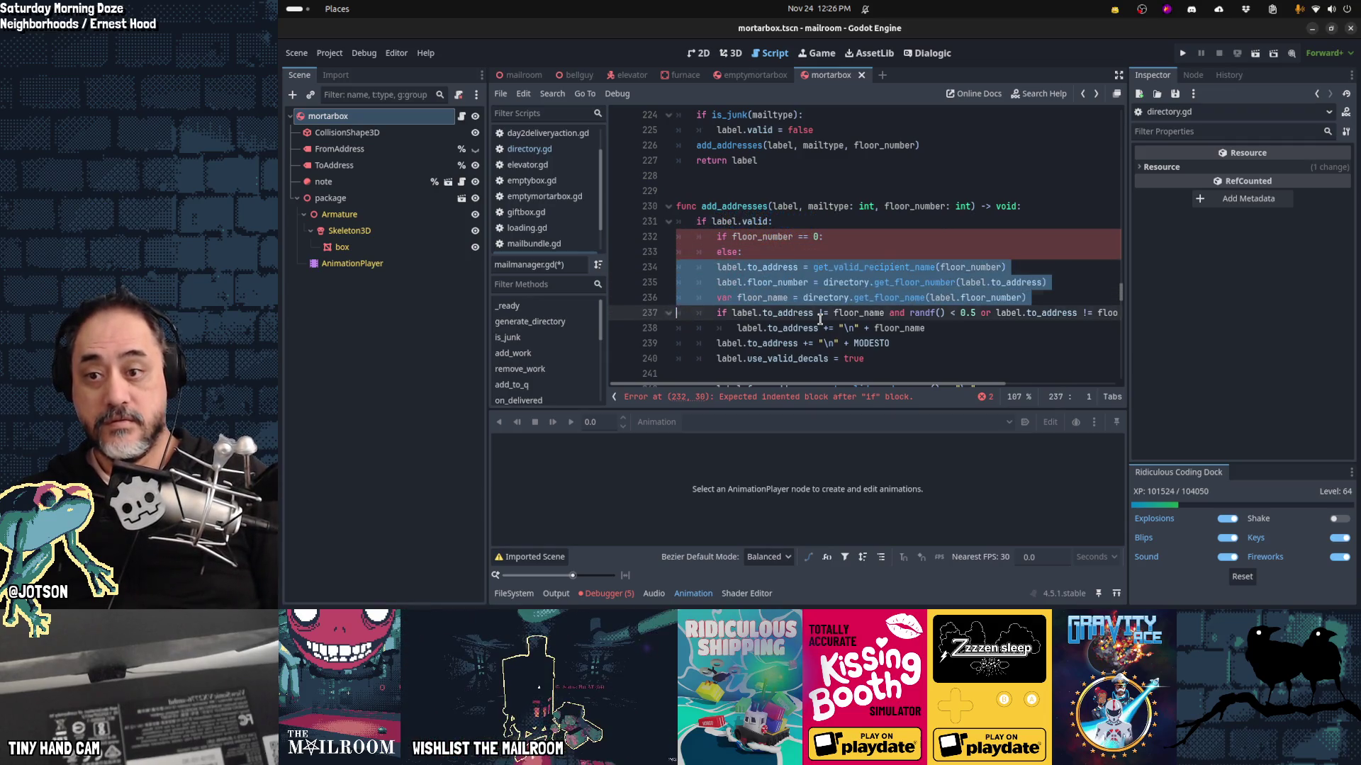
pyautogui.hotkey('shift', 'Down')
pyautogui.hotkey('shift', 'Down')
pyautogui.press('Tab')
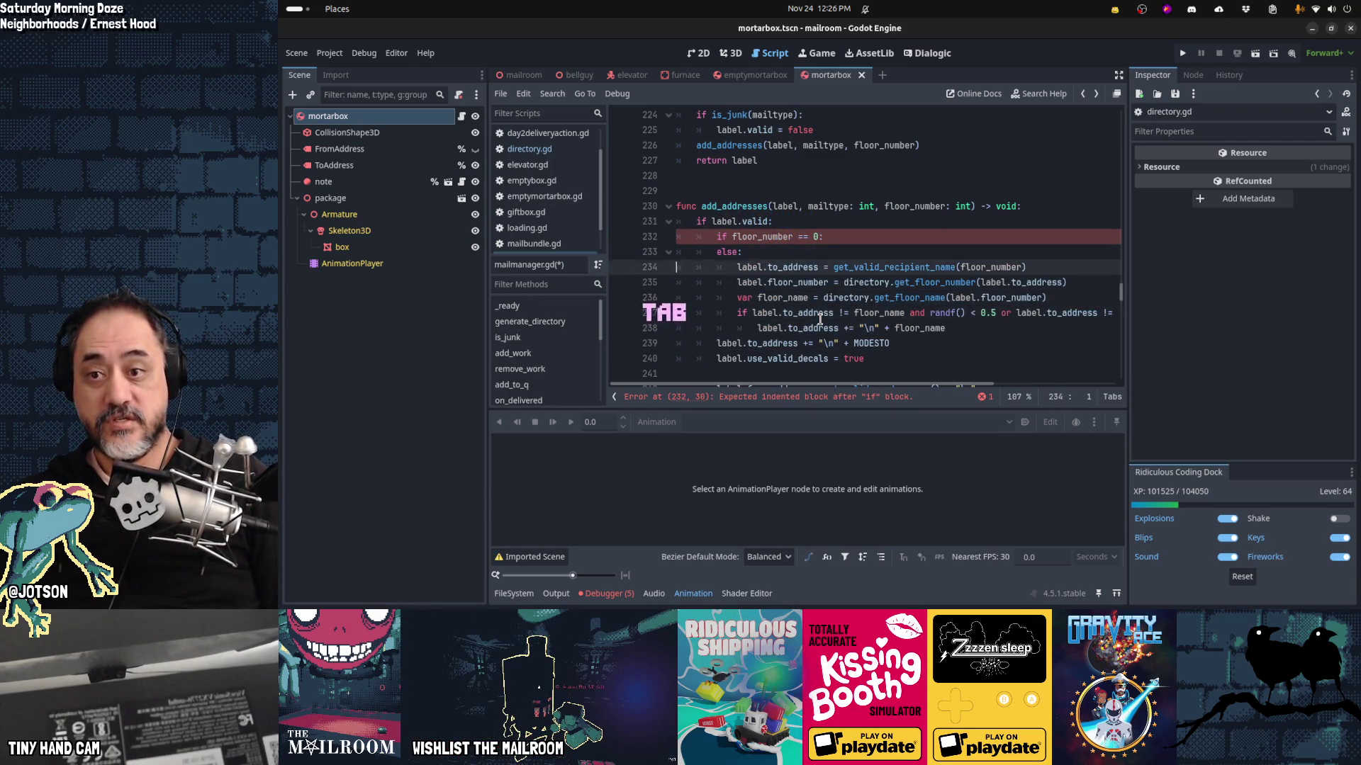
pyautogui.press('Left')
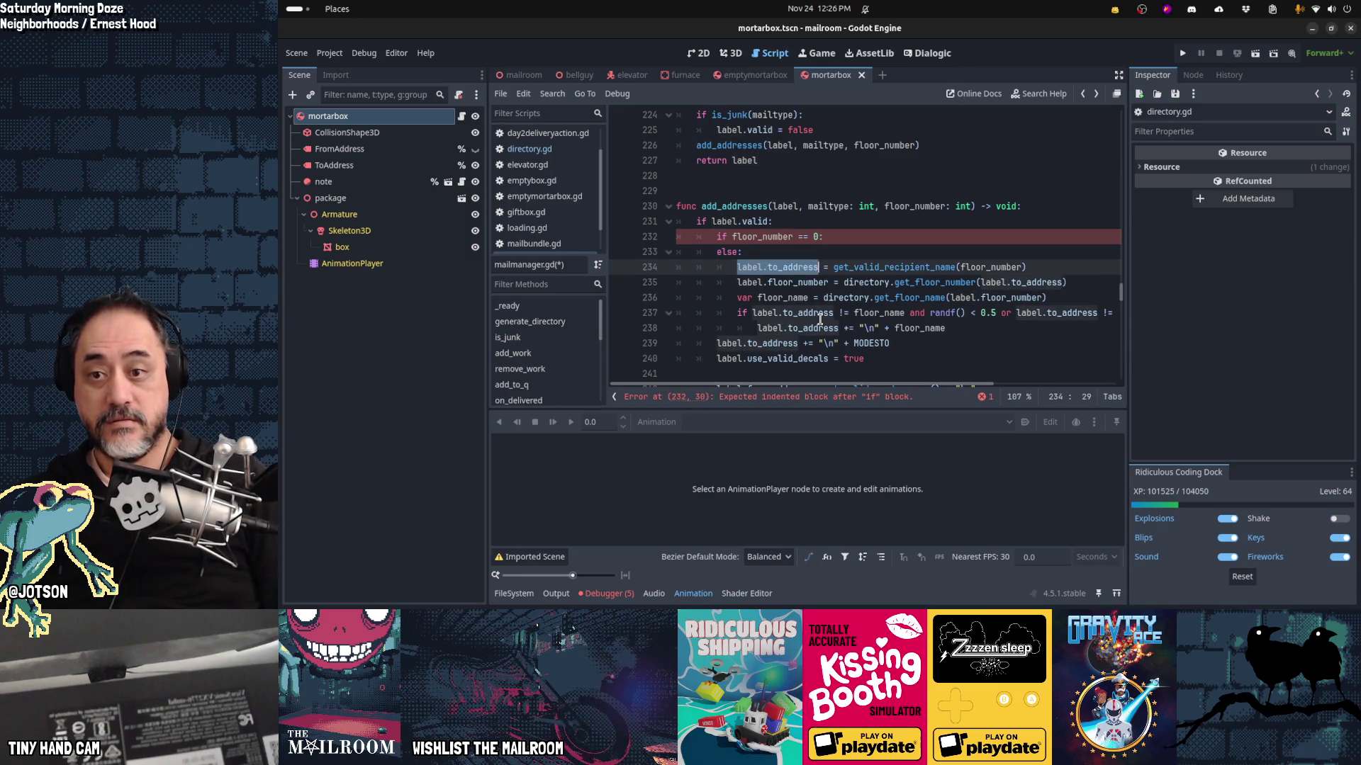
# Step: In the floor-0 branch, set label.to_address = tr("Floor.Basement")
pyautogui.press('Up')
pyautogui.press('Up')
pyautogui.press('End')
pyautogui.press('Return')
pyautogui.write('label.to_address')
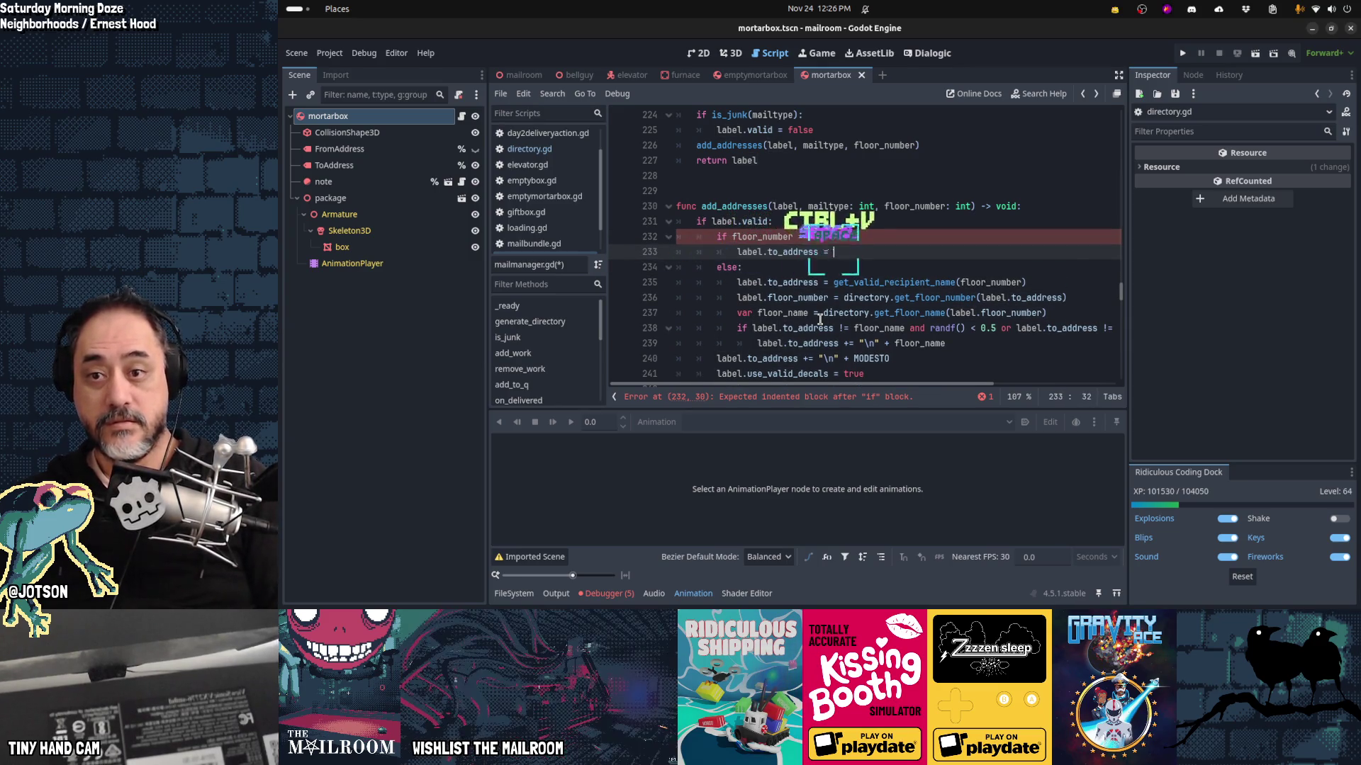
pyautogui.write('= tr(')
pyautogui.write('"Basem')
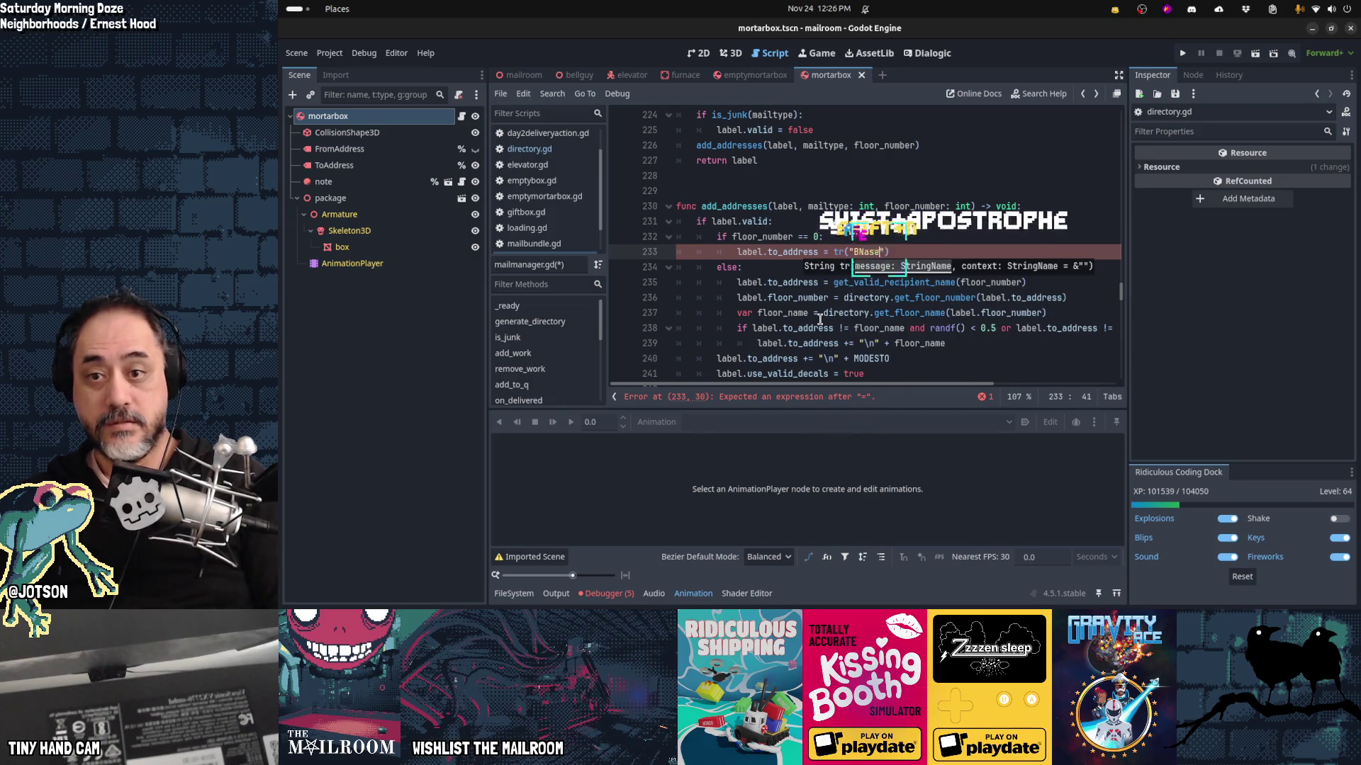
pyautogui.write('ent"')
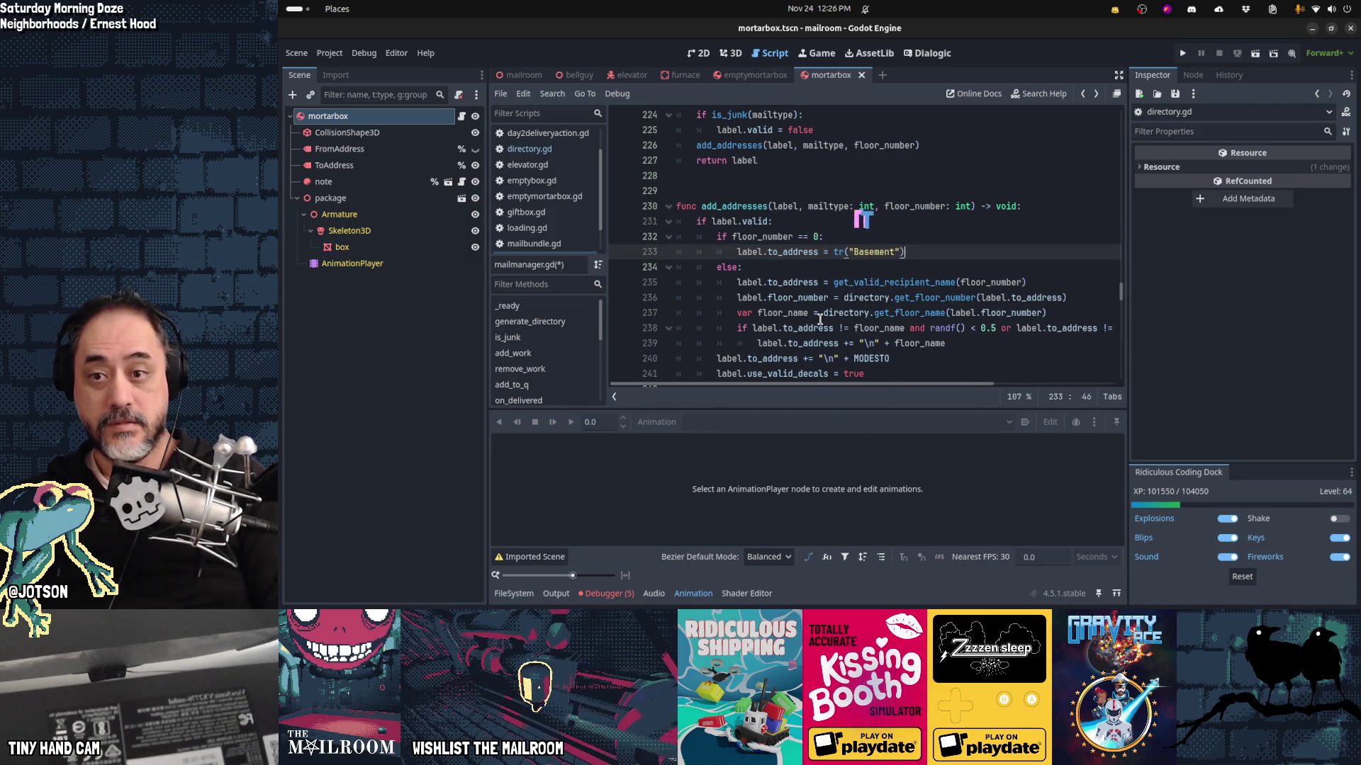
pyautogui.press('Left')
pyautogui.press('Left')
pyautogui.press('Left')
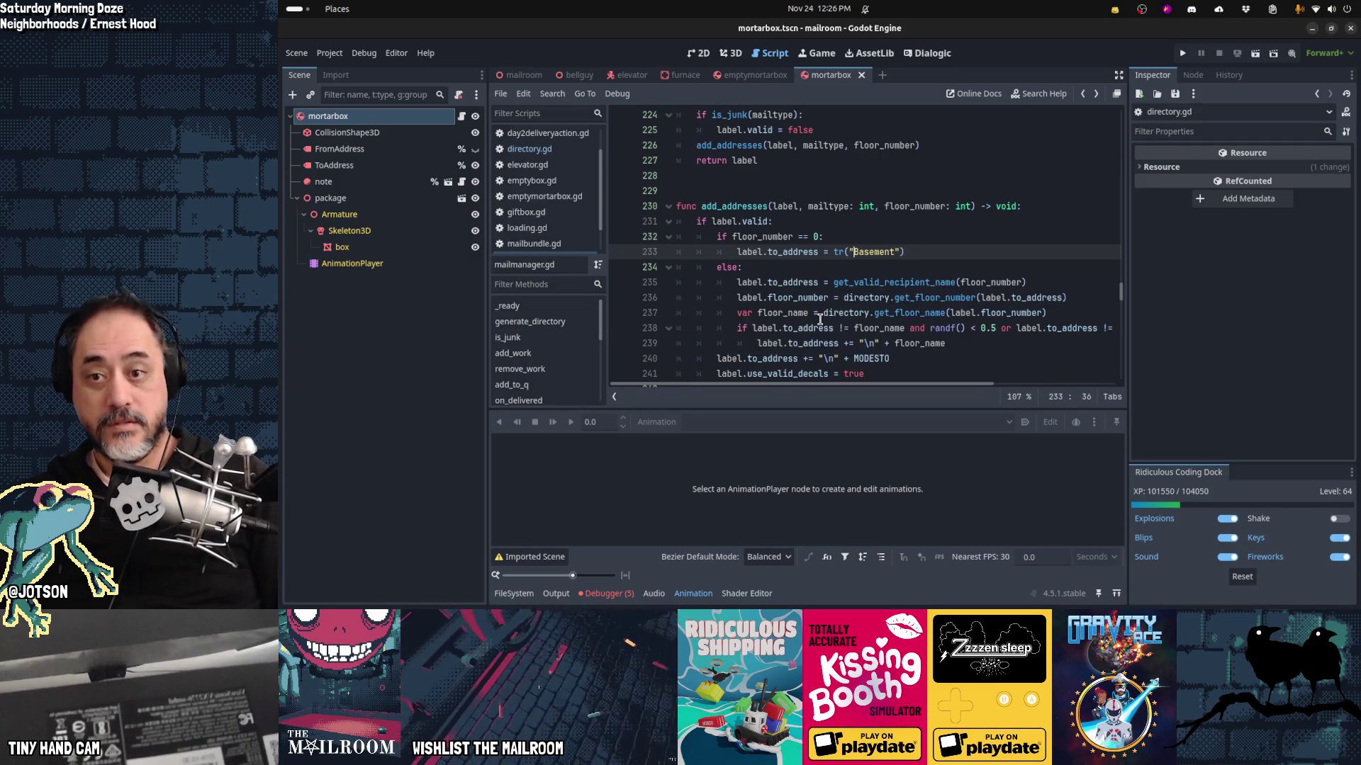
pyautogui.write('Floor.')
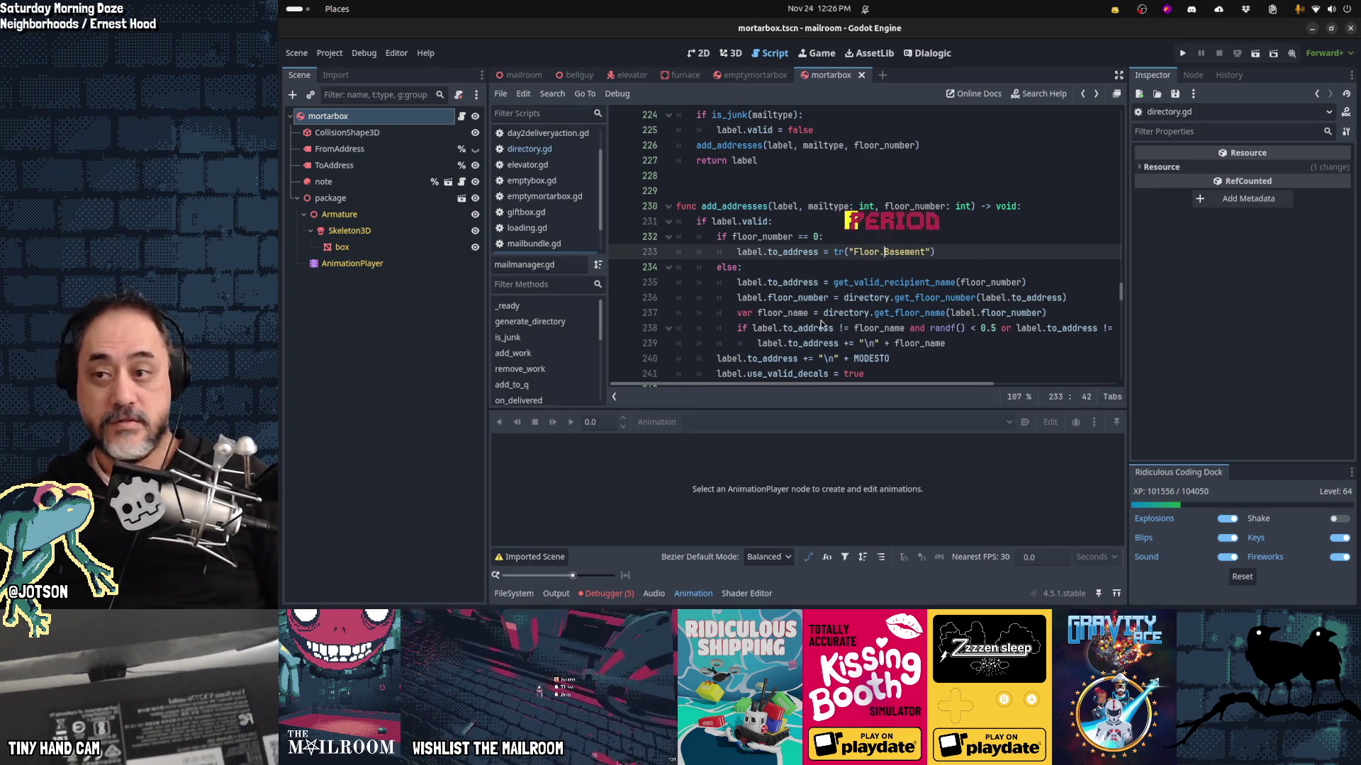
pyautogui.hotkey('alt', 'Tab')
pyautogui.hotkey('alt', 'Tab')
pyautogui.hotkey('ctrl', 't')
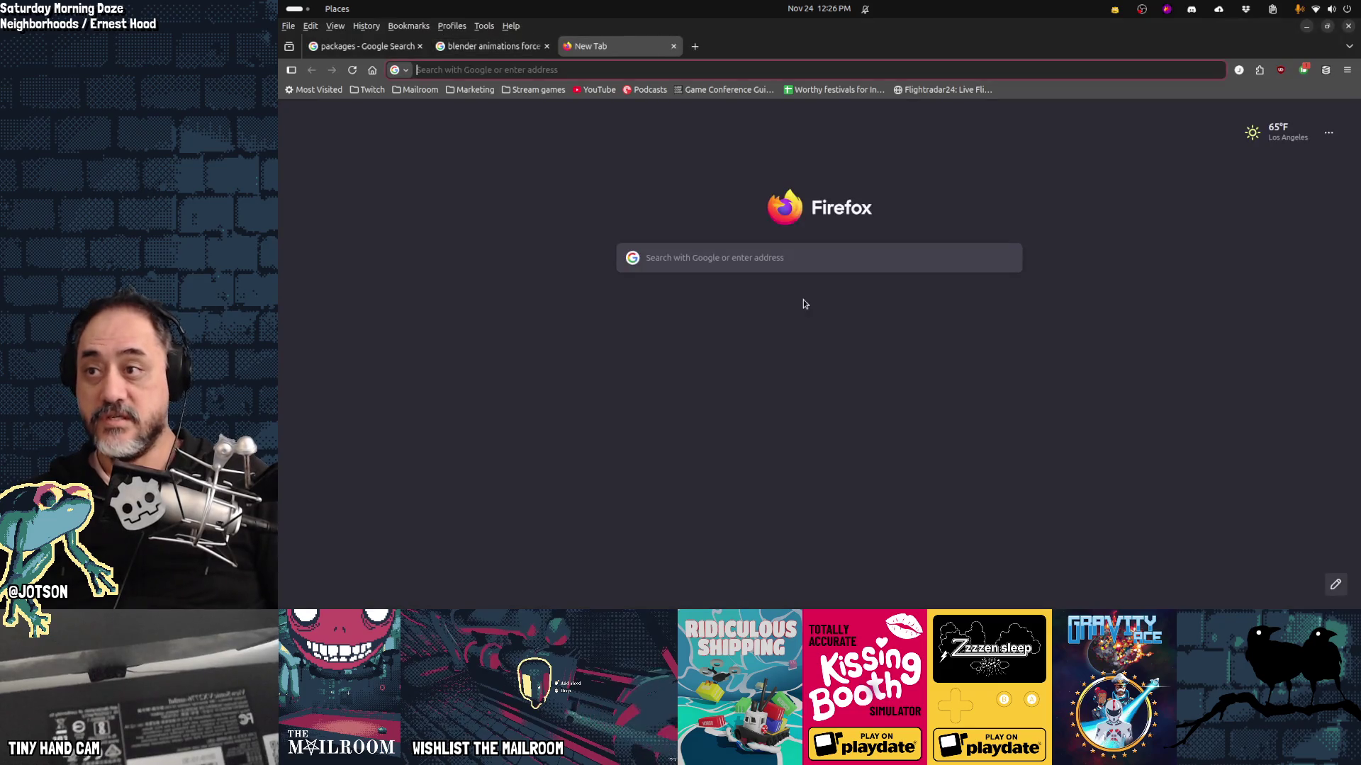
# Step: Open the Mailroom localization spreadsheet and search it for the floor keys
pyautogui.write('localization')
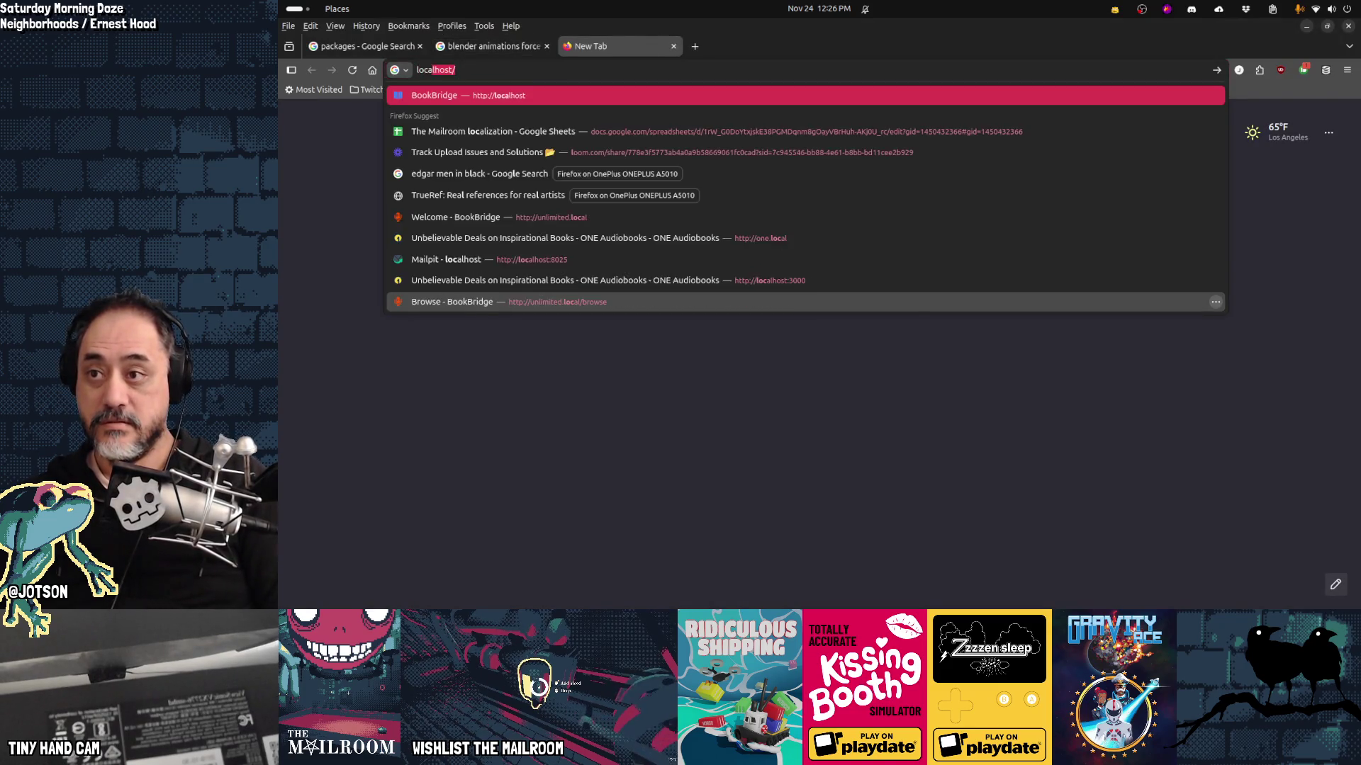
pyautogui.press('Up')
pyautogui.press('Up')
pyautogui.press('Up')
pyautogui.press('Return')
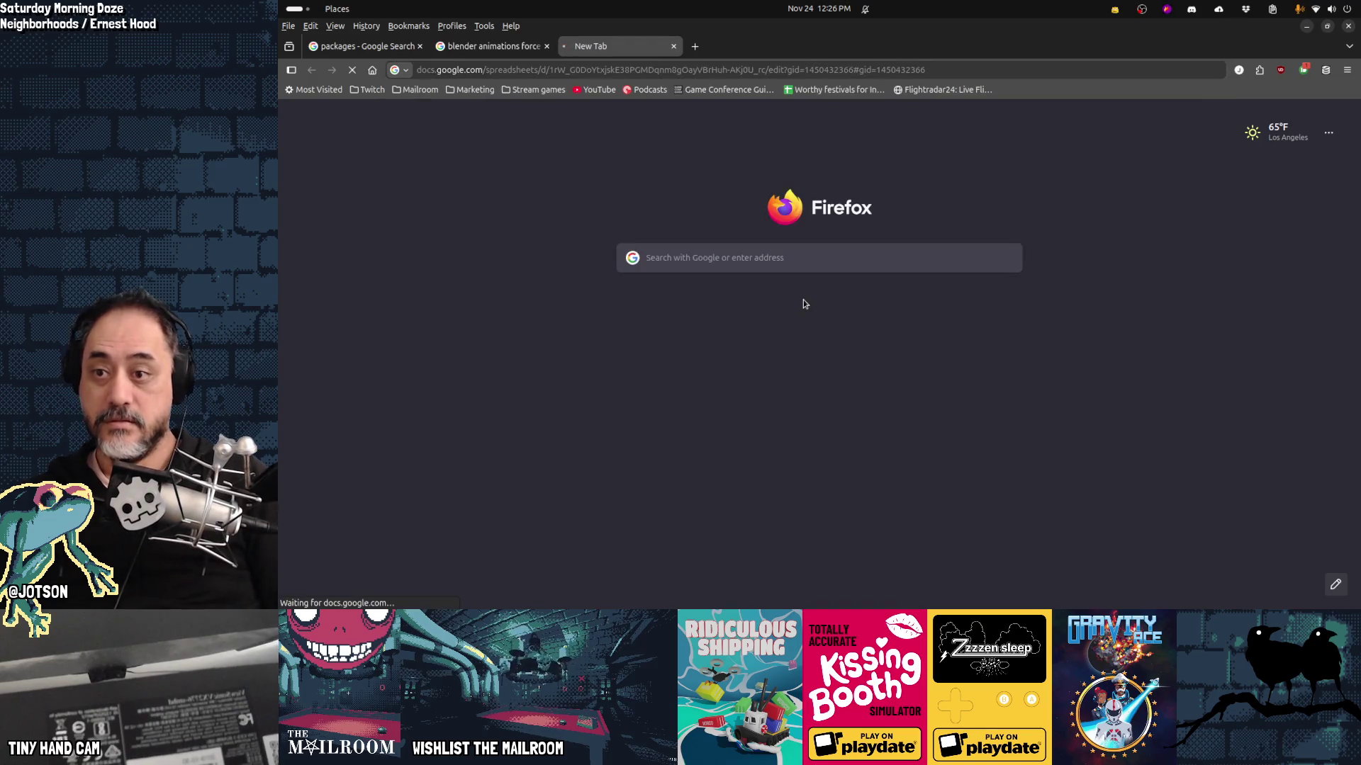
pyautogui.hotkey('ctrl', 'f')
pyautogui.write('floor')
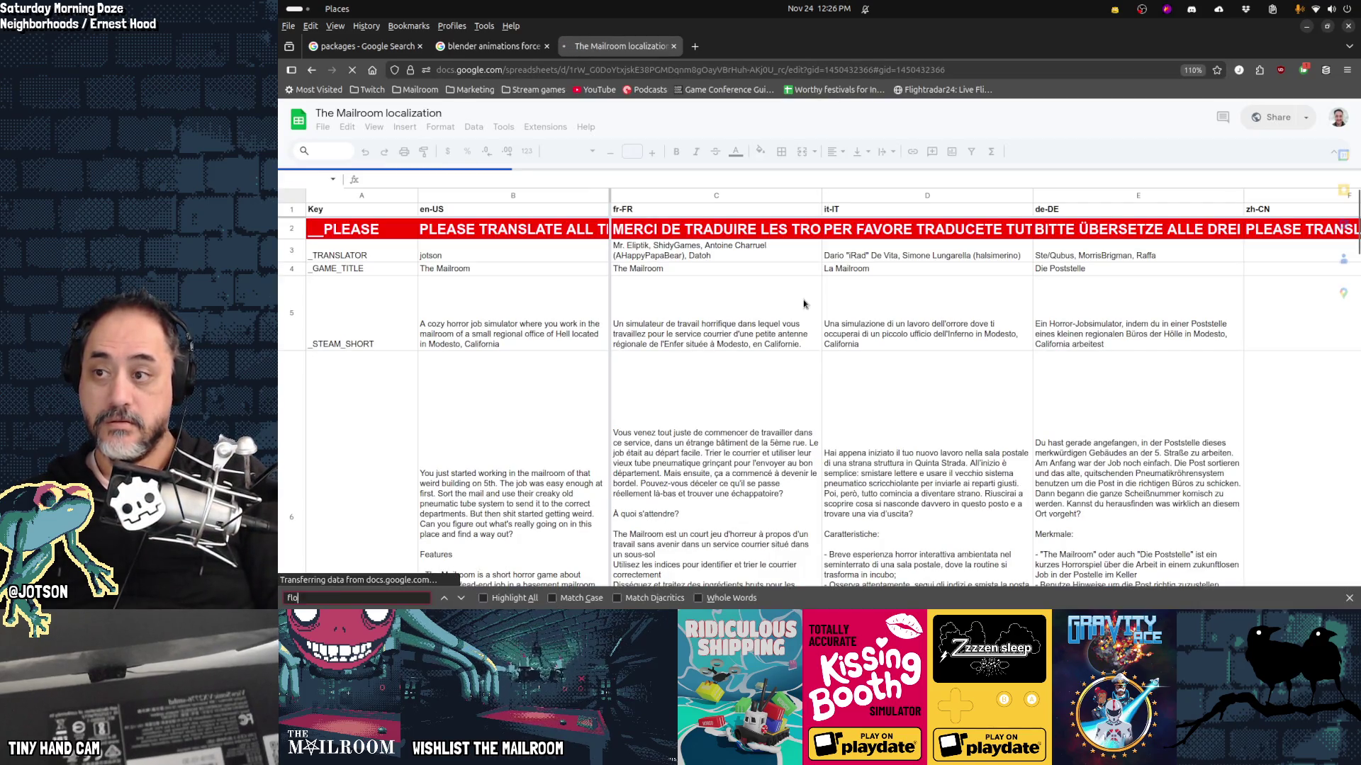
pyautogui.press('Escape')
pyautogui.hotkey('ctrl', 'f')
pyautogui.write('floor')
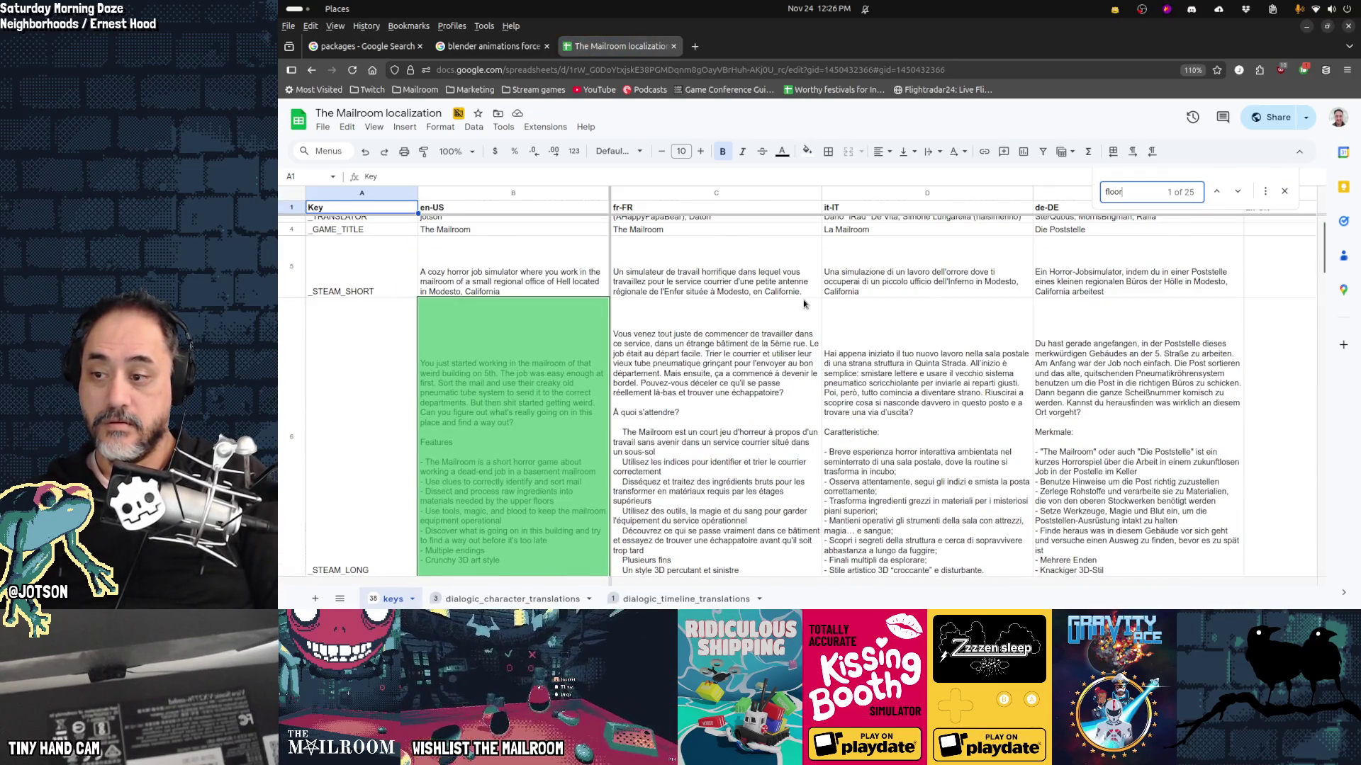
pyautogui.press('Return')
pyautogui.press('Escape')
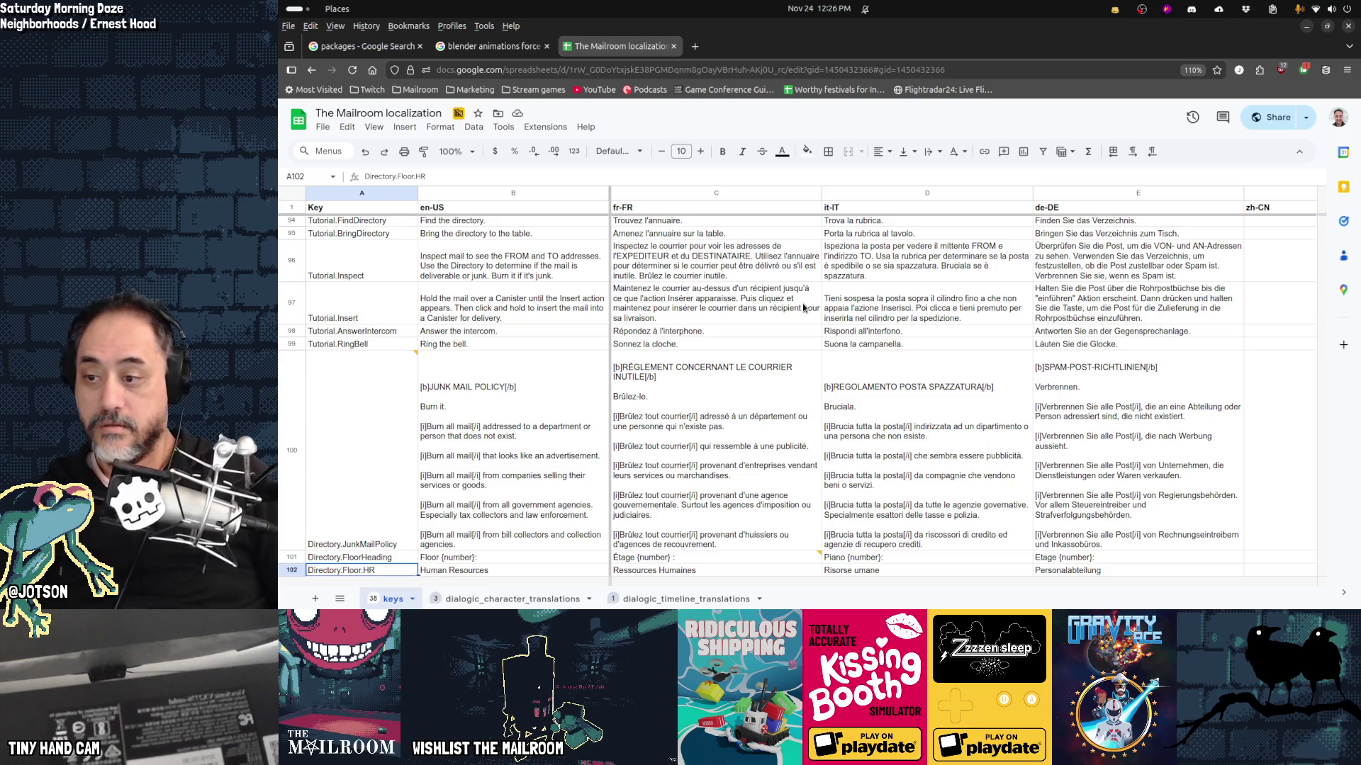
# Step: Locate the Directory.Floor.HR key and jump to the end of the key list
pyautogui.scroll(-2, 568, 375)
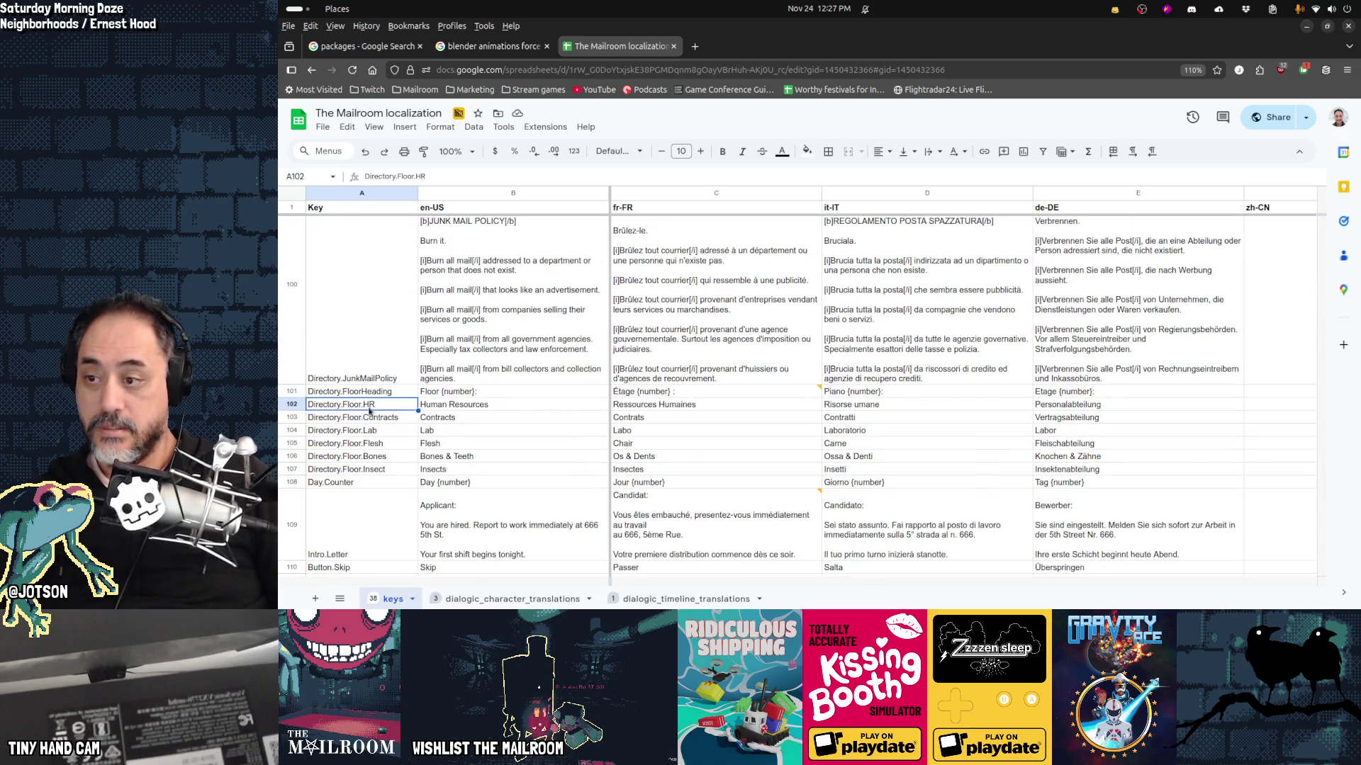
pyautogui.moveTo(371, 472); pyautogui.dragTo(369, 419)
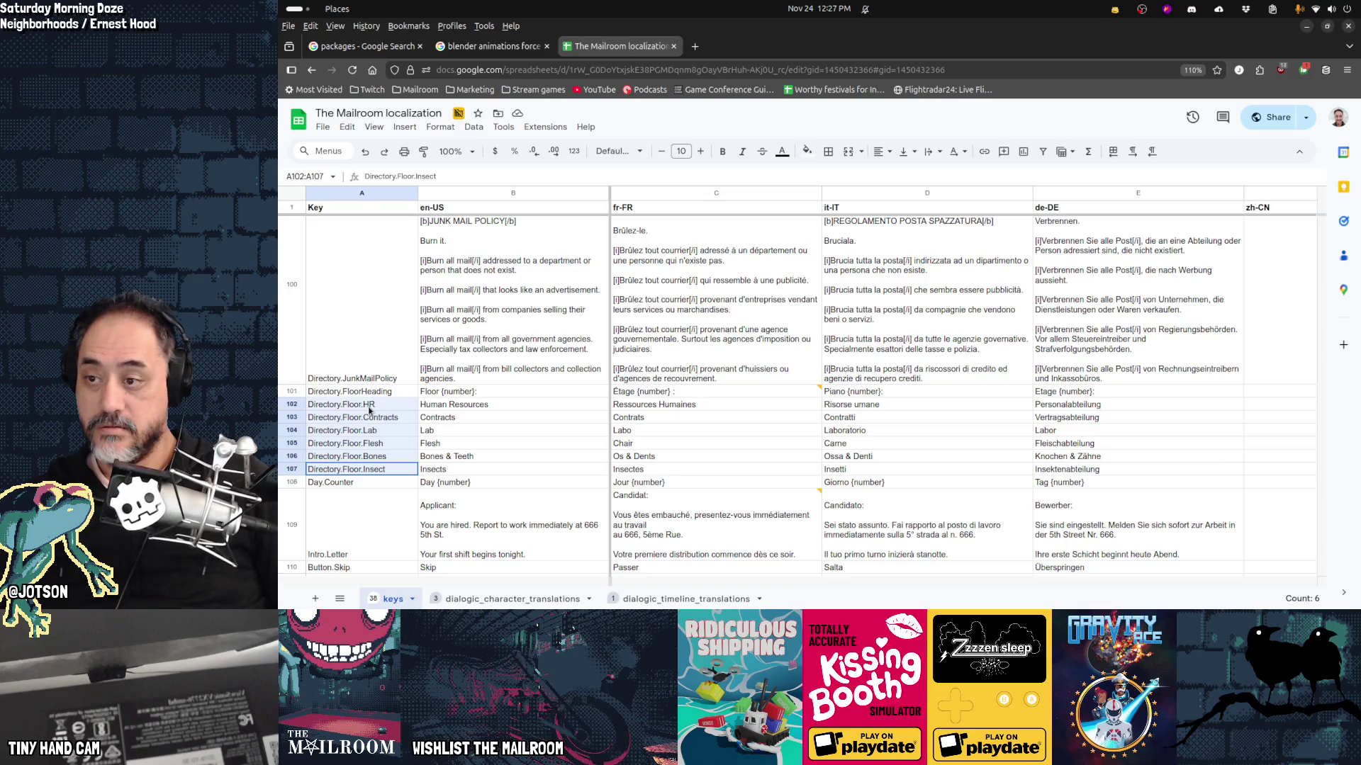
pyautogui.click(438, 410)
pyautogui.click(380, 408)
pyautogui.hotkey('ctrl', 'f')
pyautogui.write('mail')
pyautogui.press('Return')
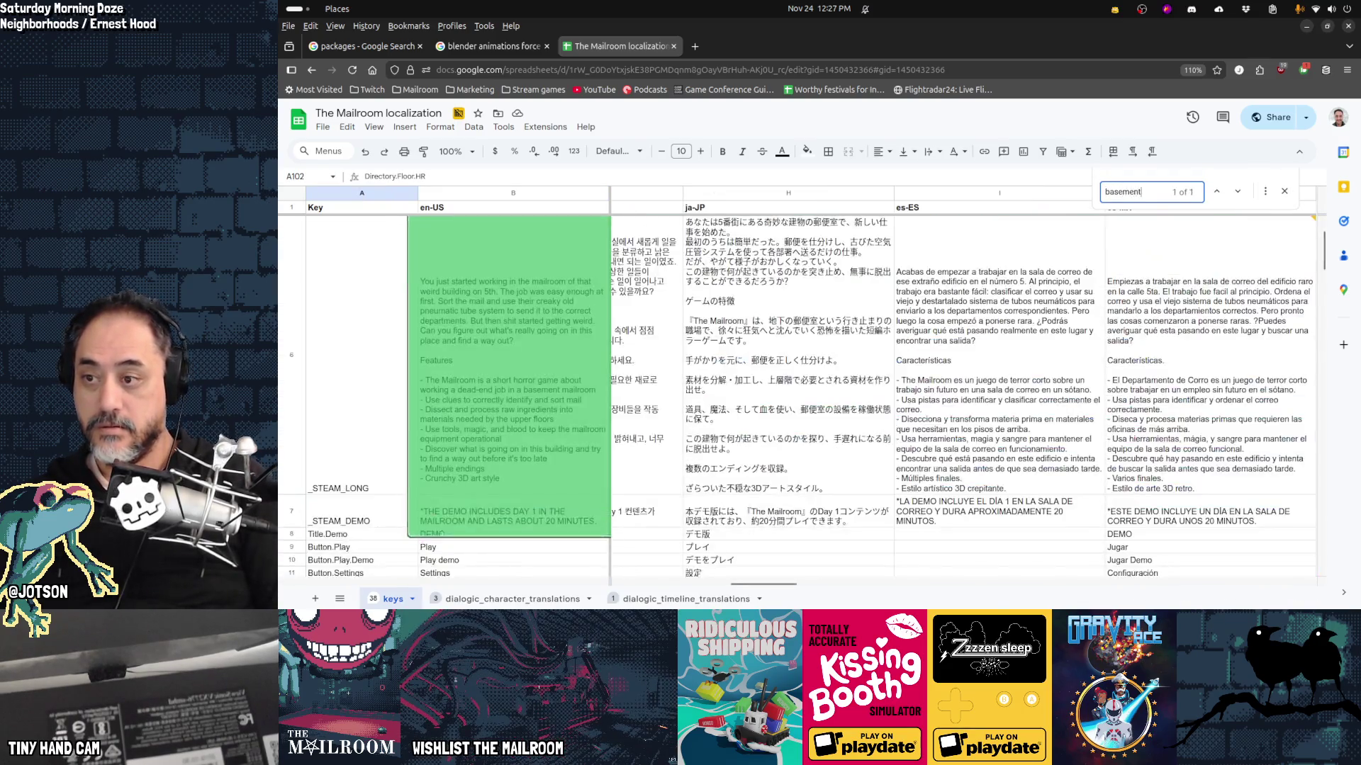
pyautogui.press('Escape')
pyautogui.scroll(-15, 347, 425)
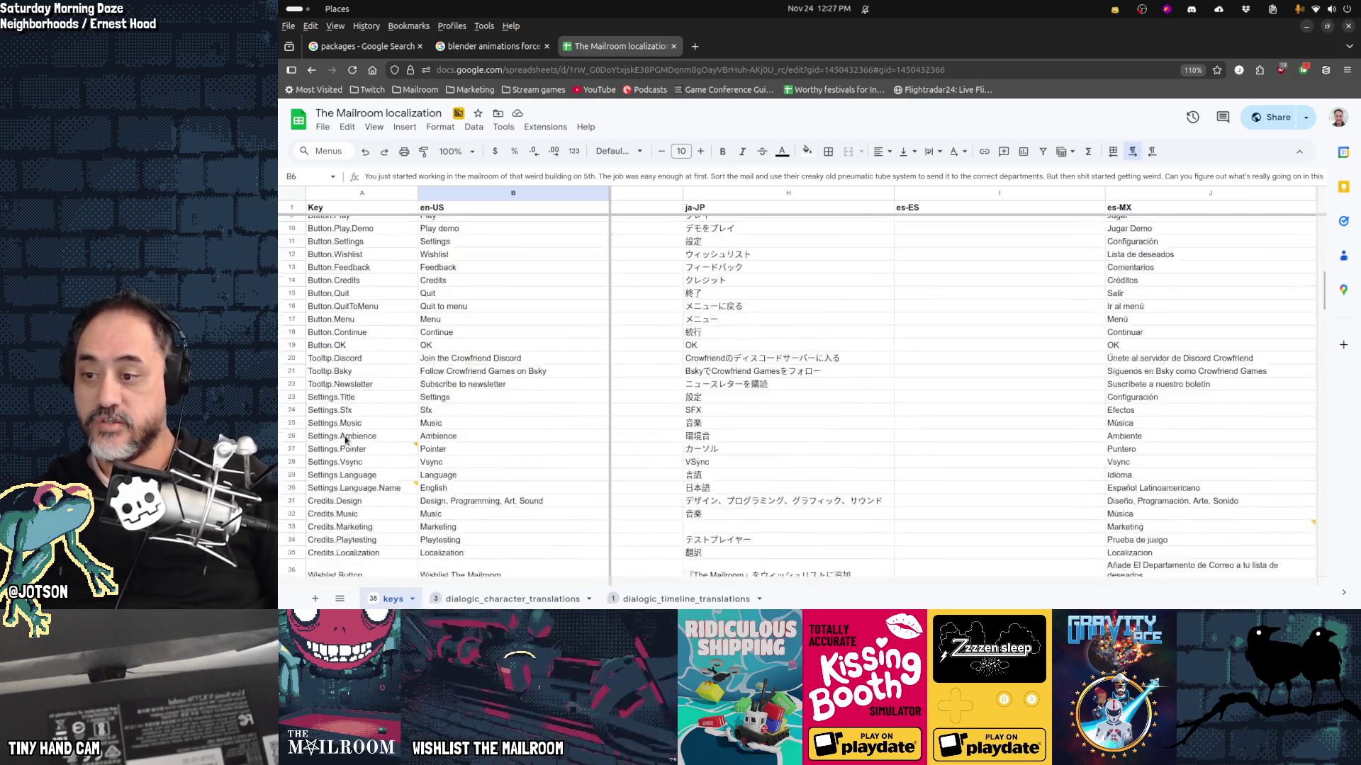
pyautogui.scroll(-20, 347, 440)
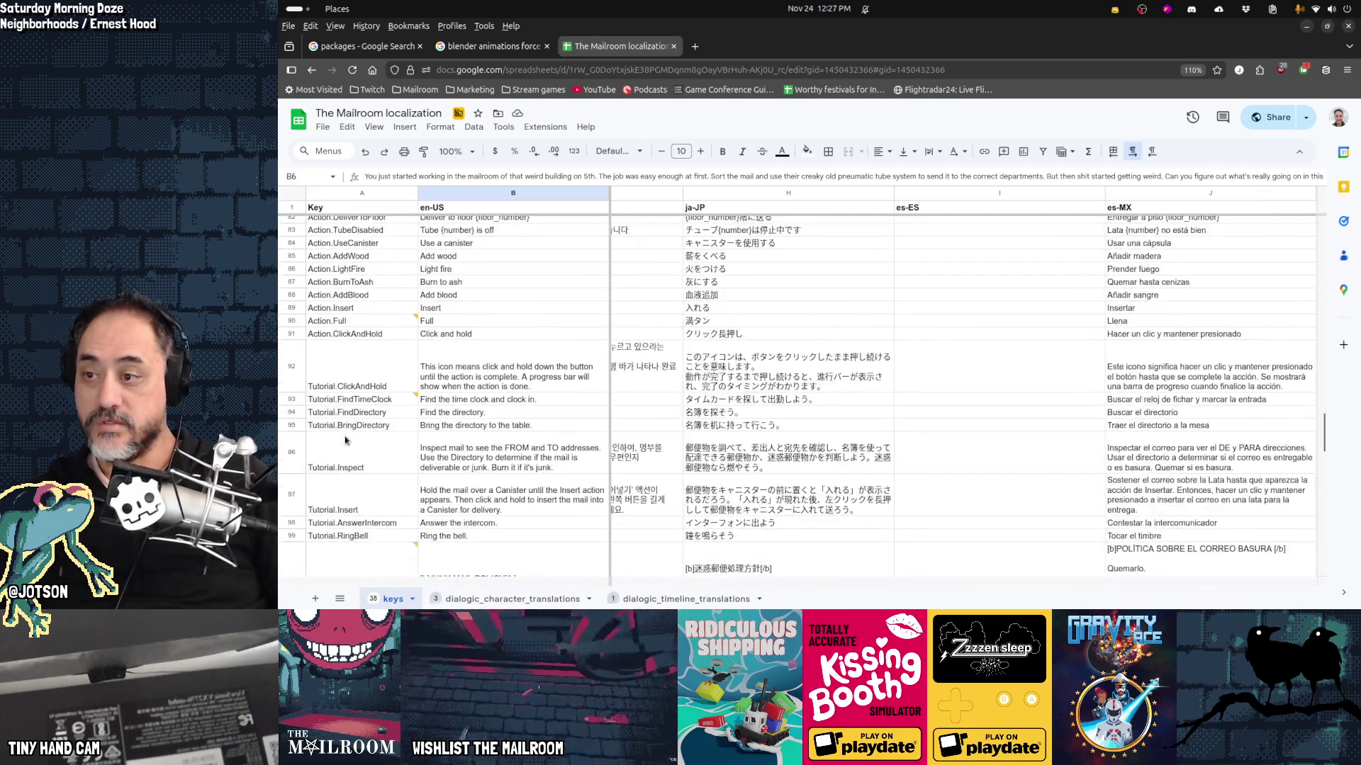
pyautogui.scroll(5, 347, 440)
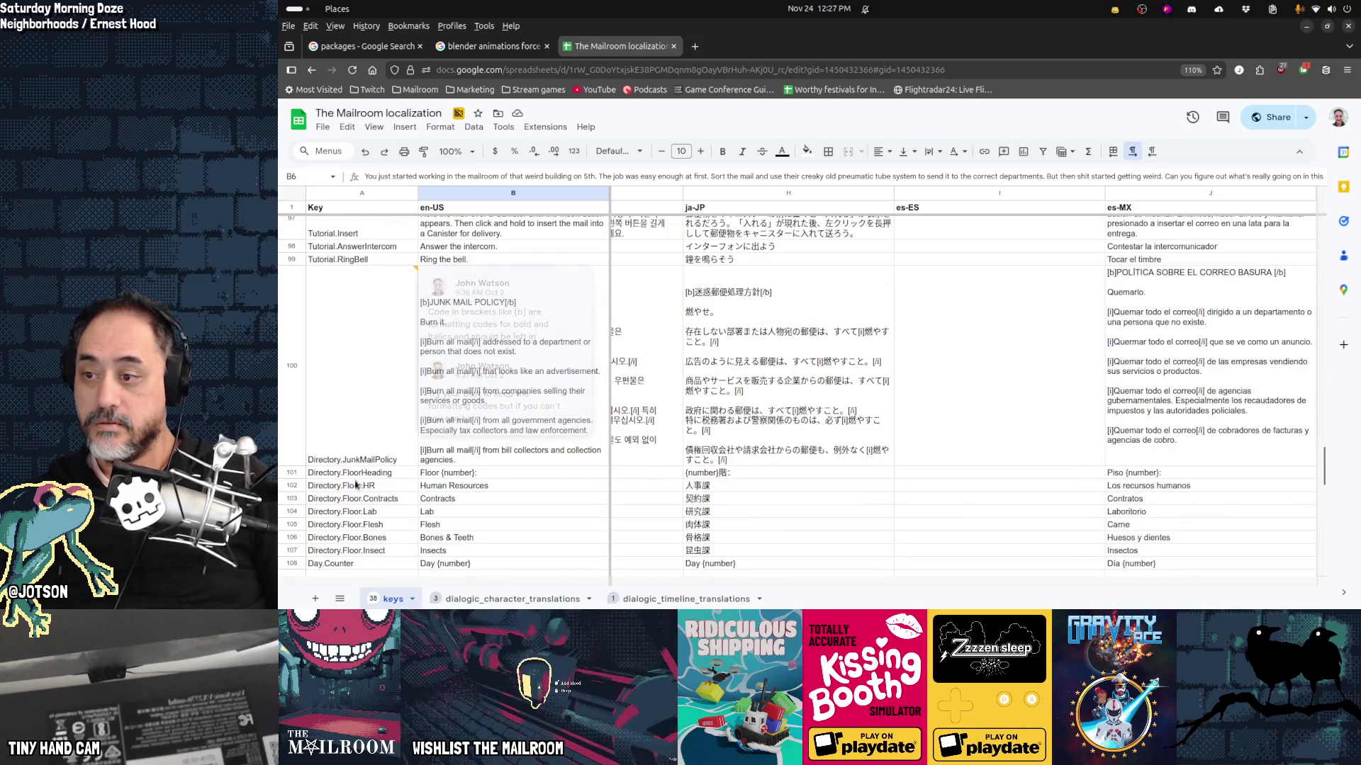
pyautogui.click(398, 485)
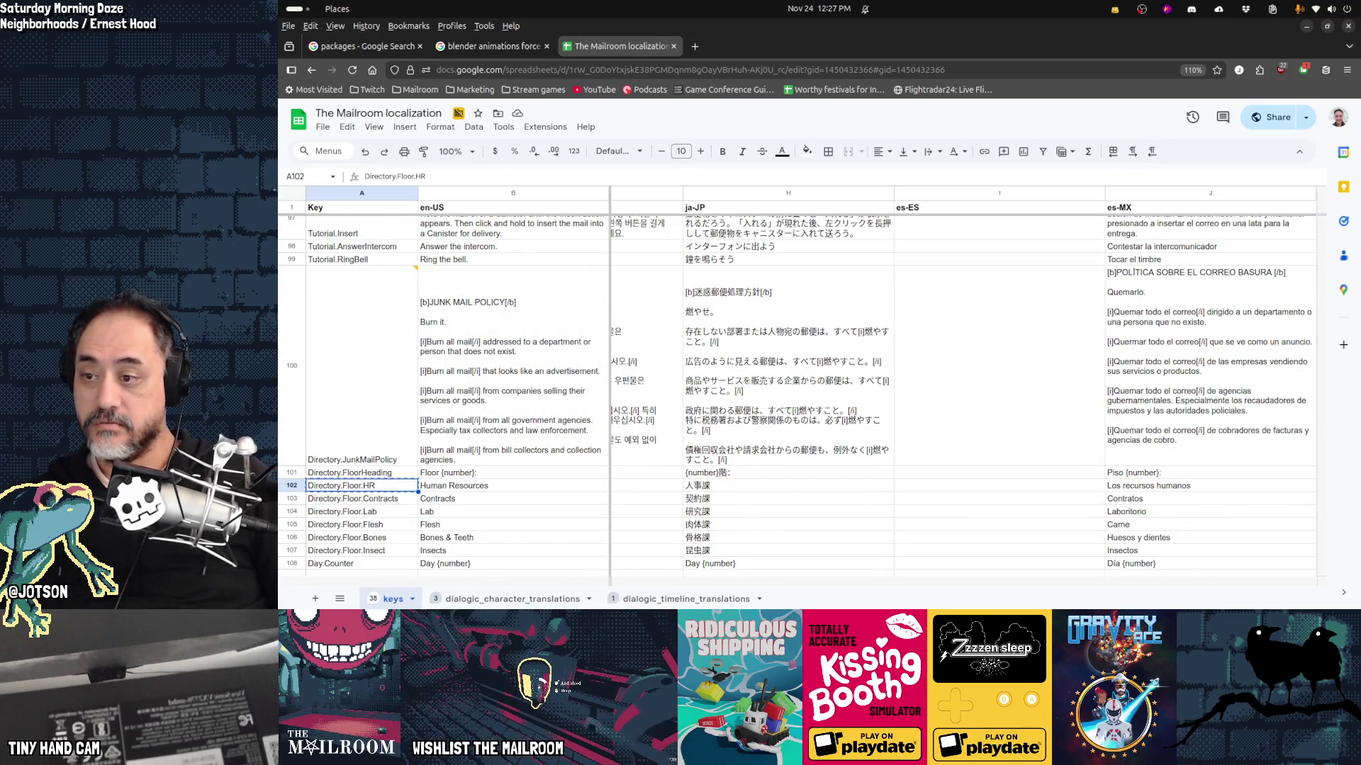
pyautogui.hotkey('ctrl', 'shift', 'End')
# Step: Add row 151 with key Directory.Floor.Basement and en-US text Basement
pyautogui.click(341, 540)
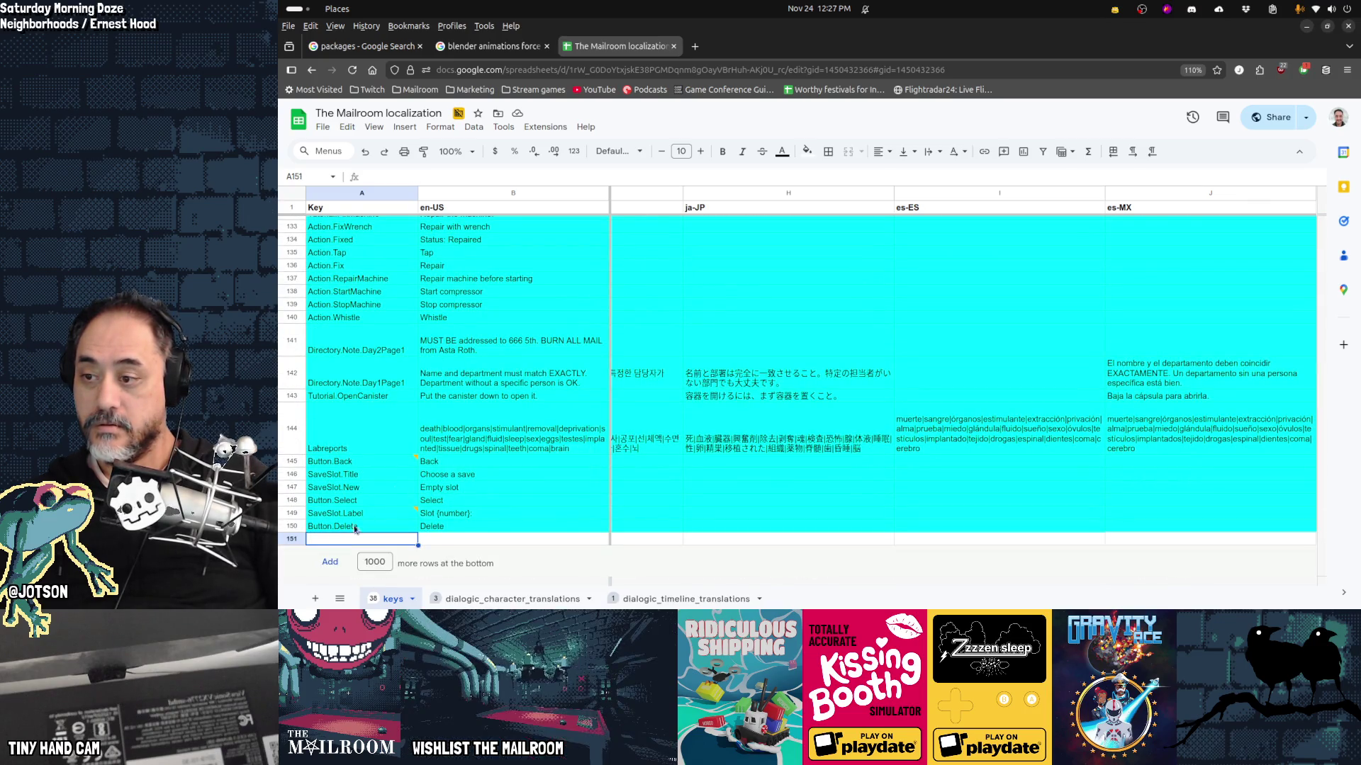
pyautogui.write('Directory.Floor.HR')
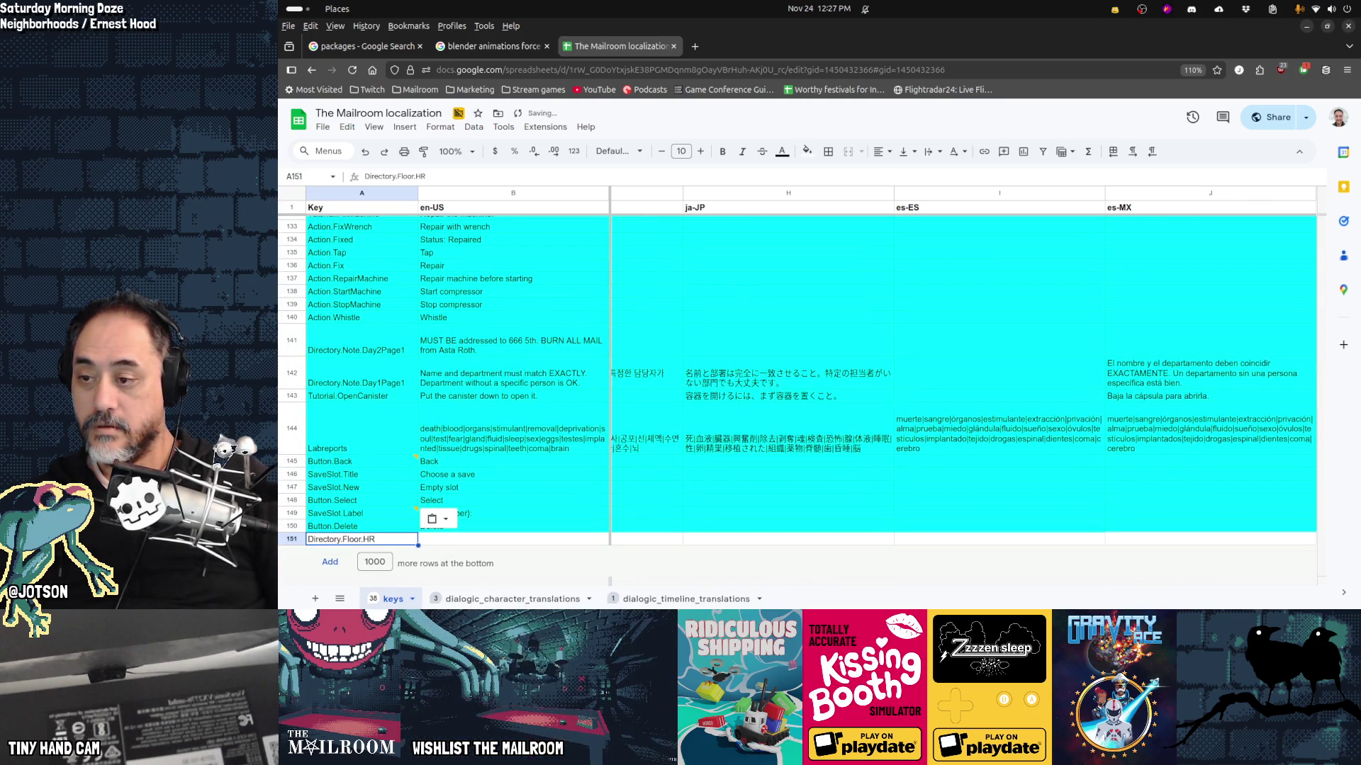
pyautogui.press('Return')
pyautogui.press('BackSpace')
pyautogui.press('BackSpace')
pyautogui.write('Basement')
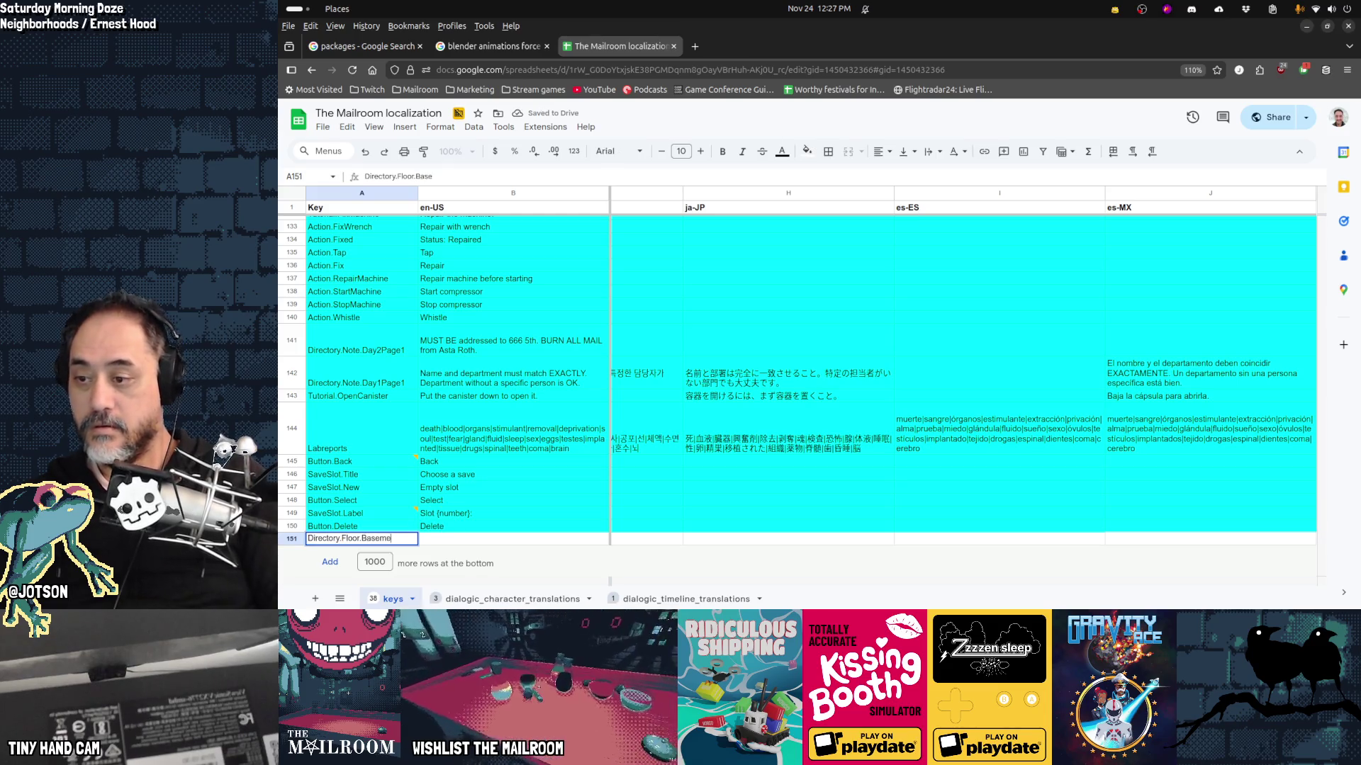
pyautogui.press('Tab')
pyautogui.write('Basement')
pyautogui.hotkey('shift', 'Tab')
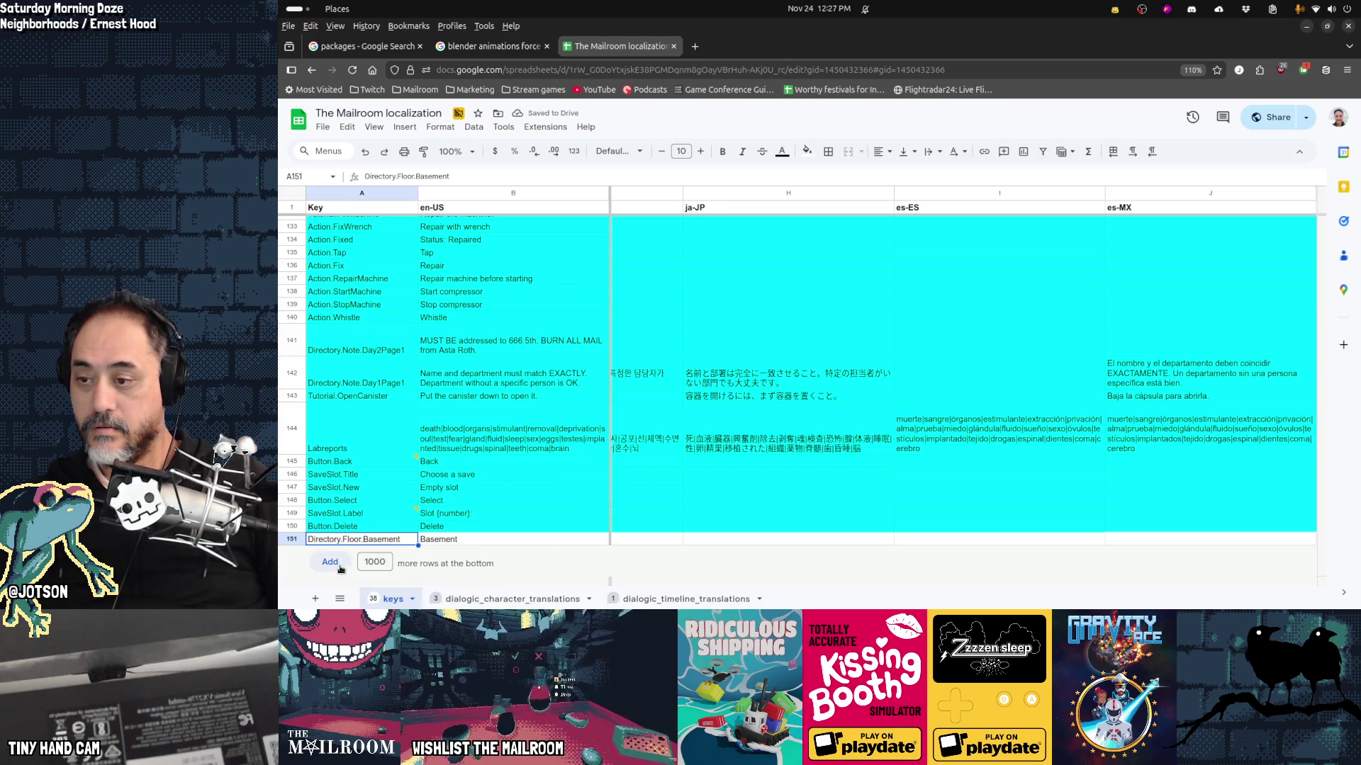
# Step: Delete the surplus empty rows 158–201 below the key list
pyautogui.click(375, 562)
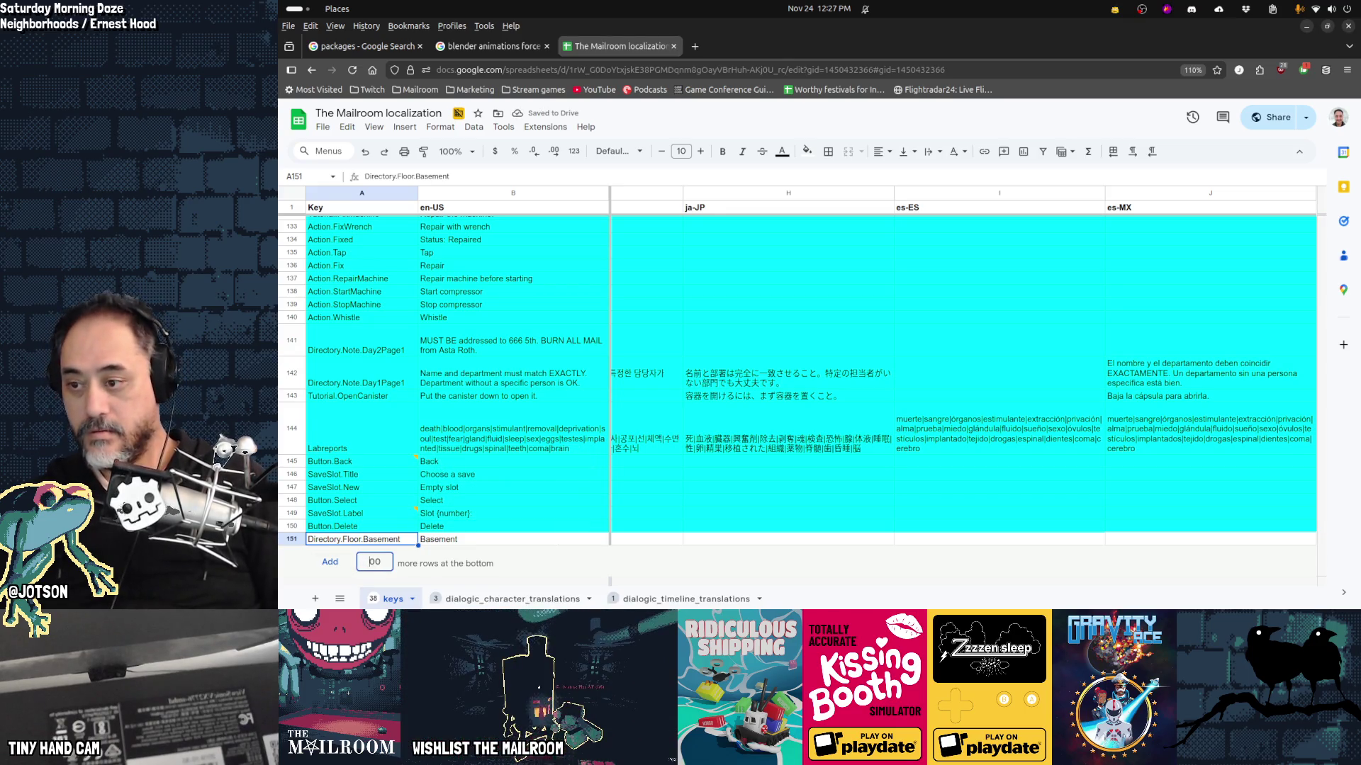
pyautogui.write('50')
pyautogui.press('Return')
pyautogui.scroll(5, 413, 444)
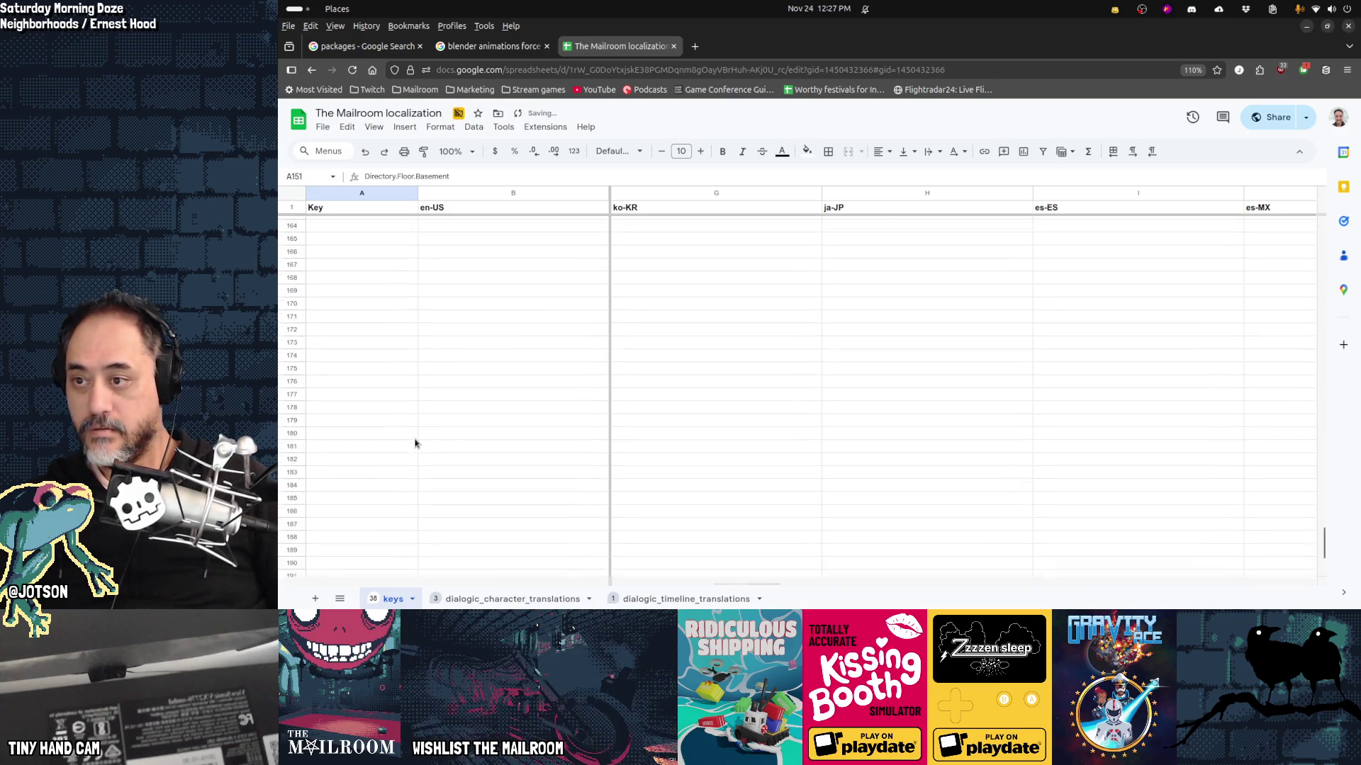
pyautogui.scroll(-2, 417, 467)
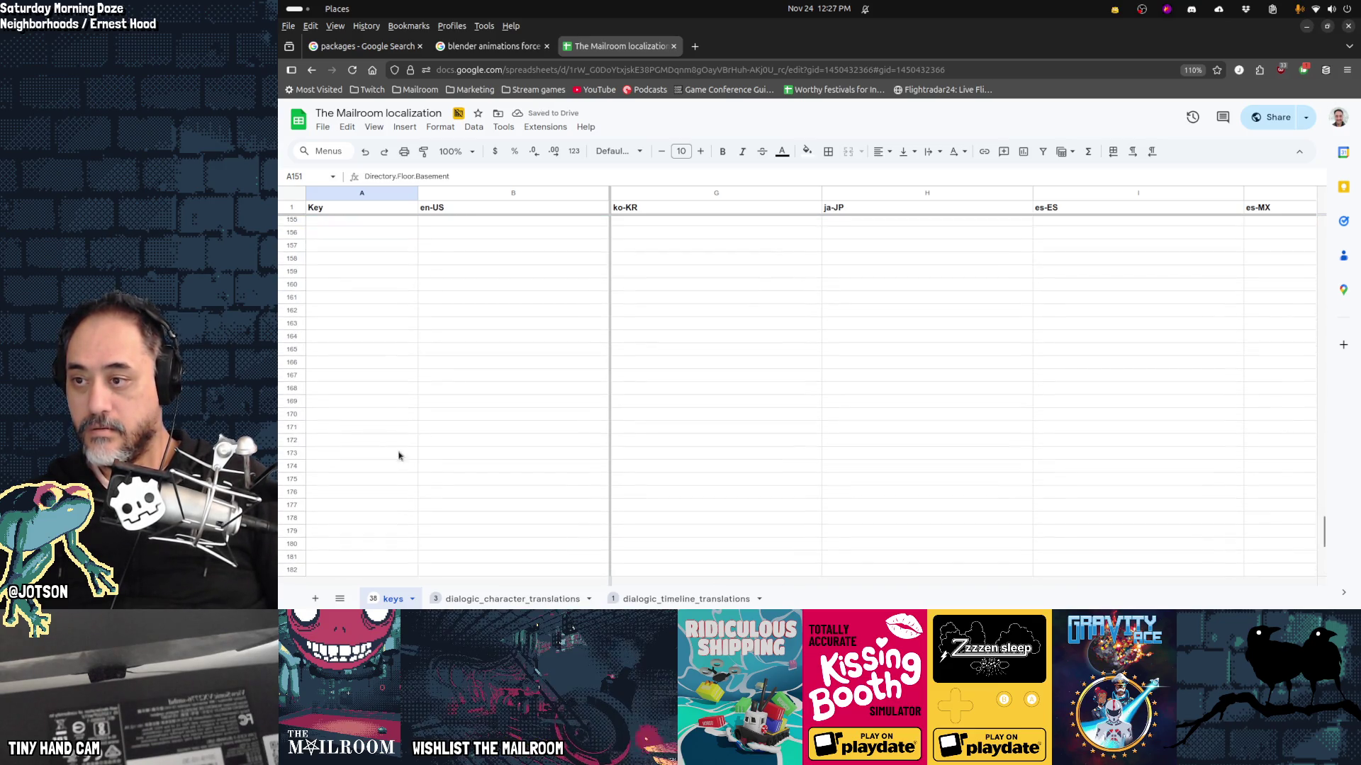
pyautogui.moveTo(296, 363); pyautogui.dragTo(296, 578)
pyautogui.rightClick(342, 502)
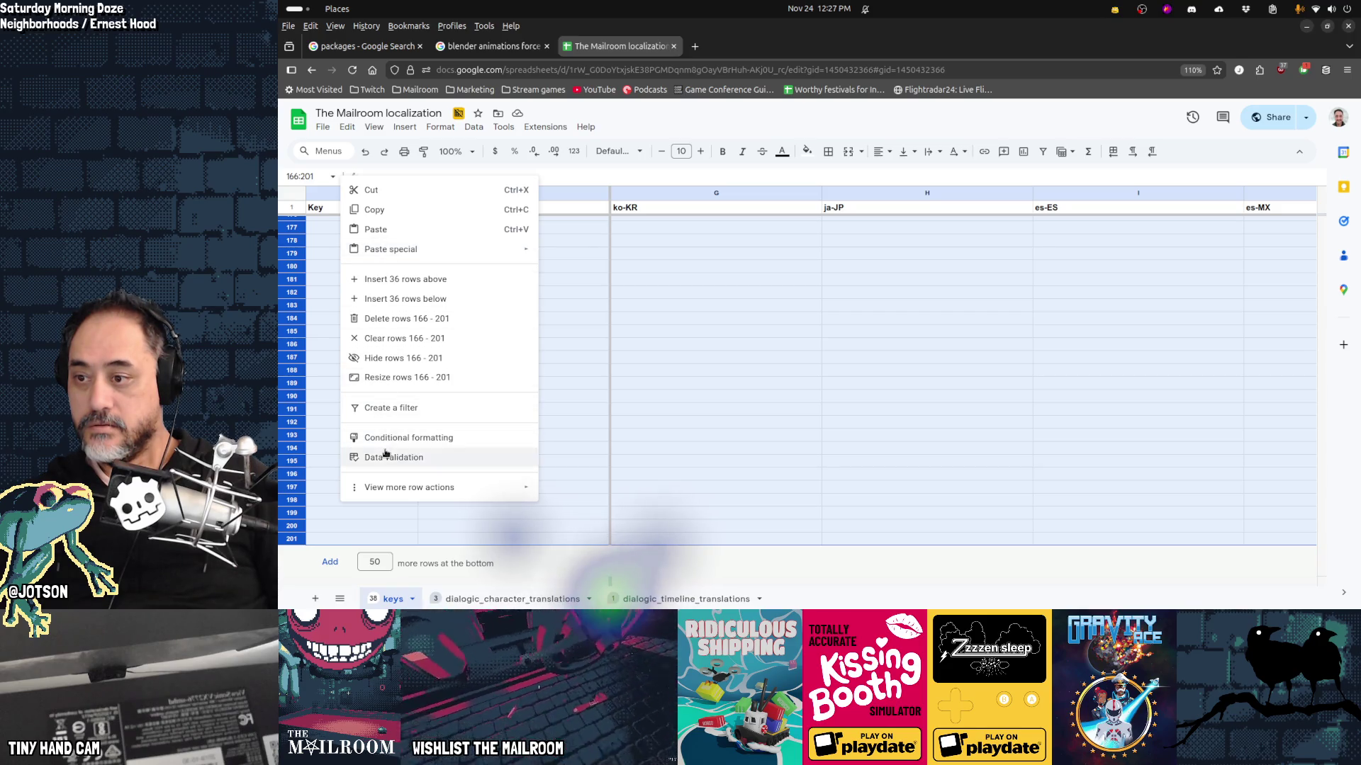
pyautogui.click(394, 319)
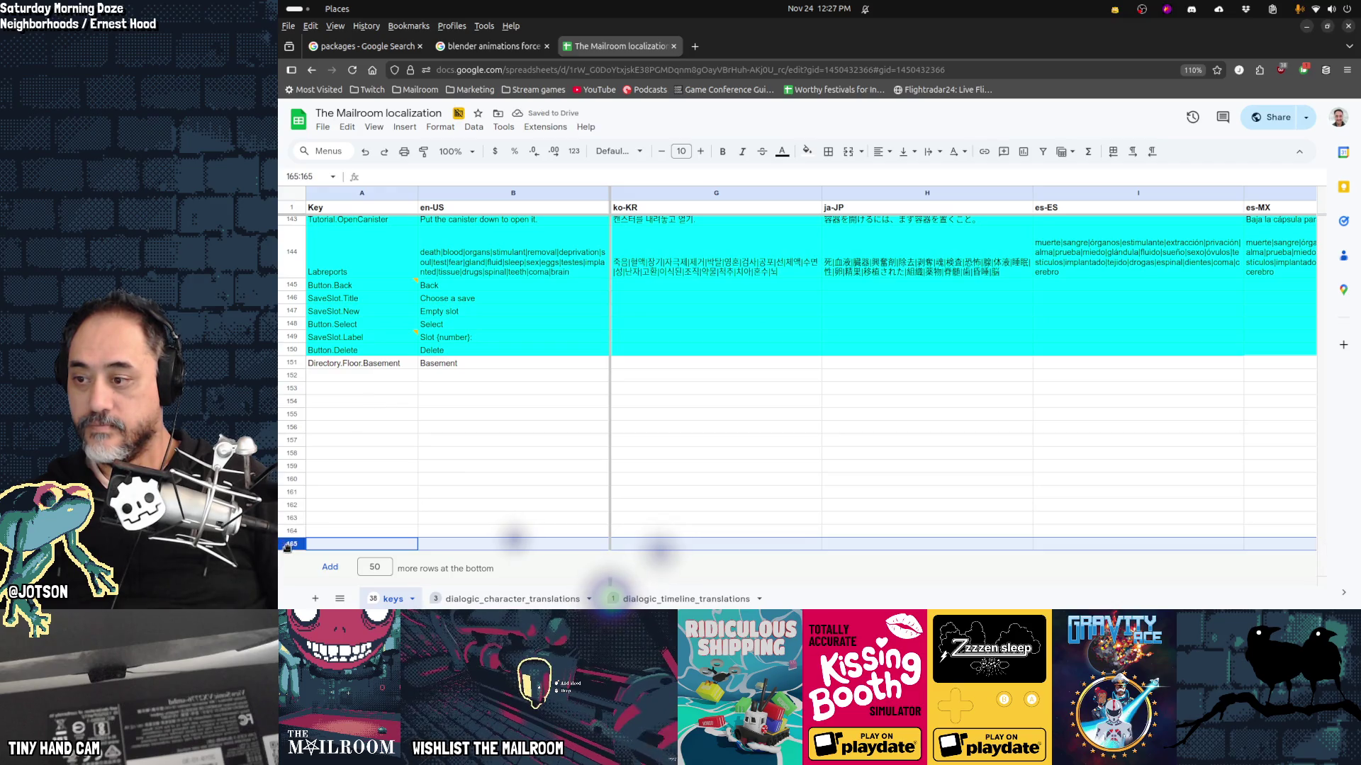
pyautogui.keyDown('shift'); pyautogui.click(301, 457); pyautogui.keyUp('shift')
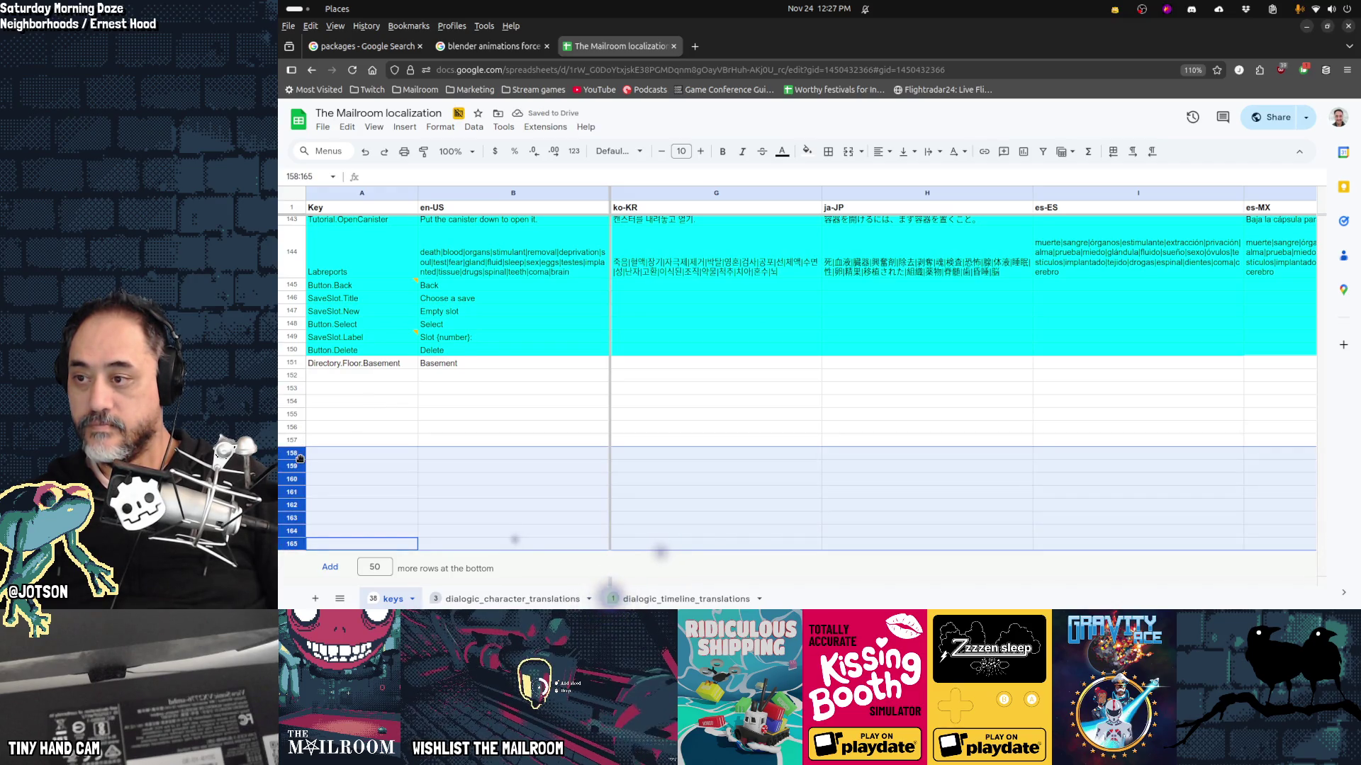
pyautogui.rightClick(301, 457)
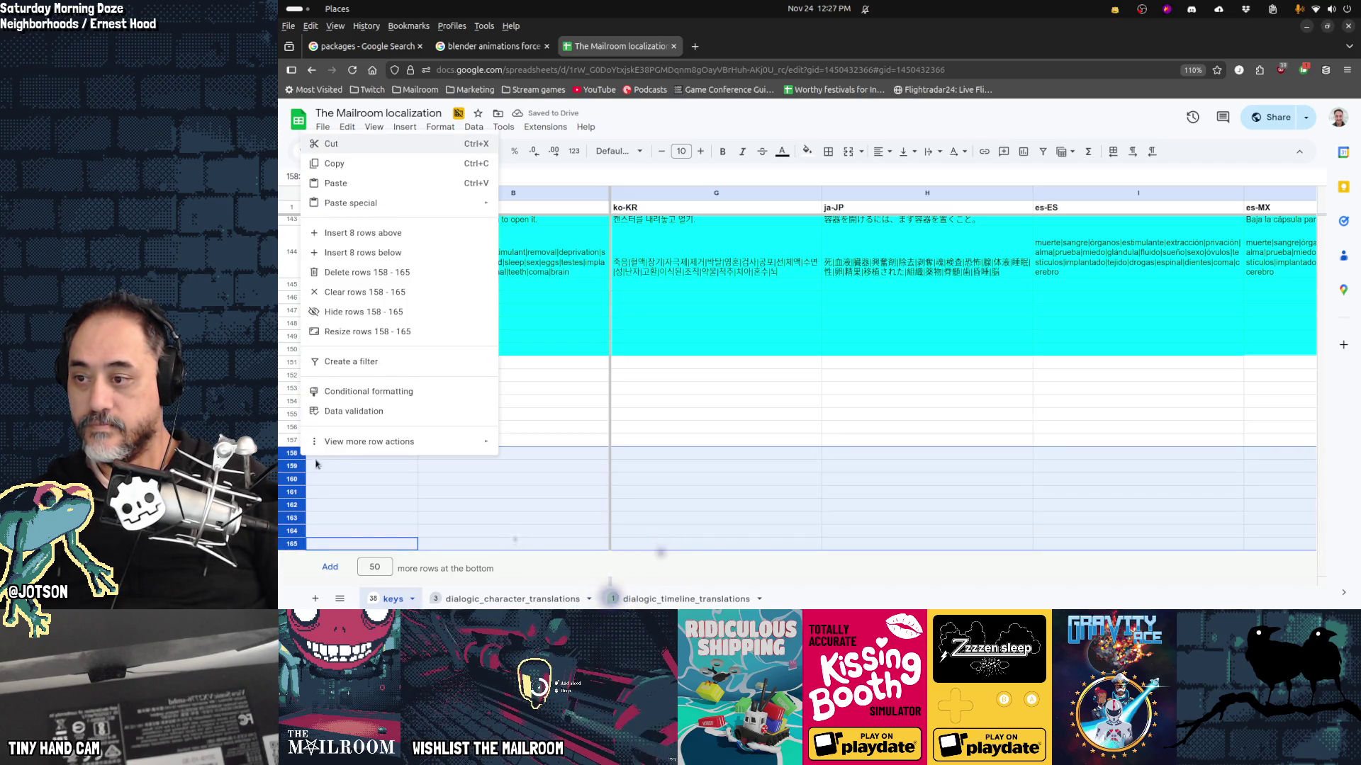
pyautogui.click(357, 273)
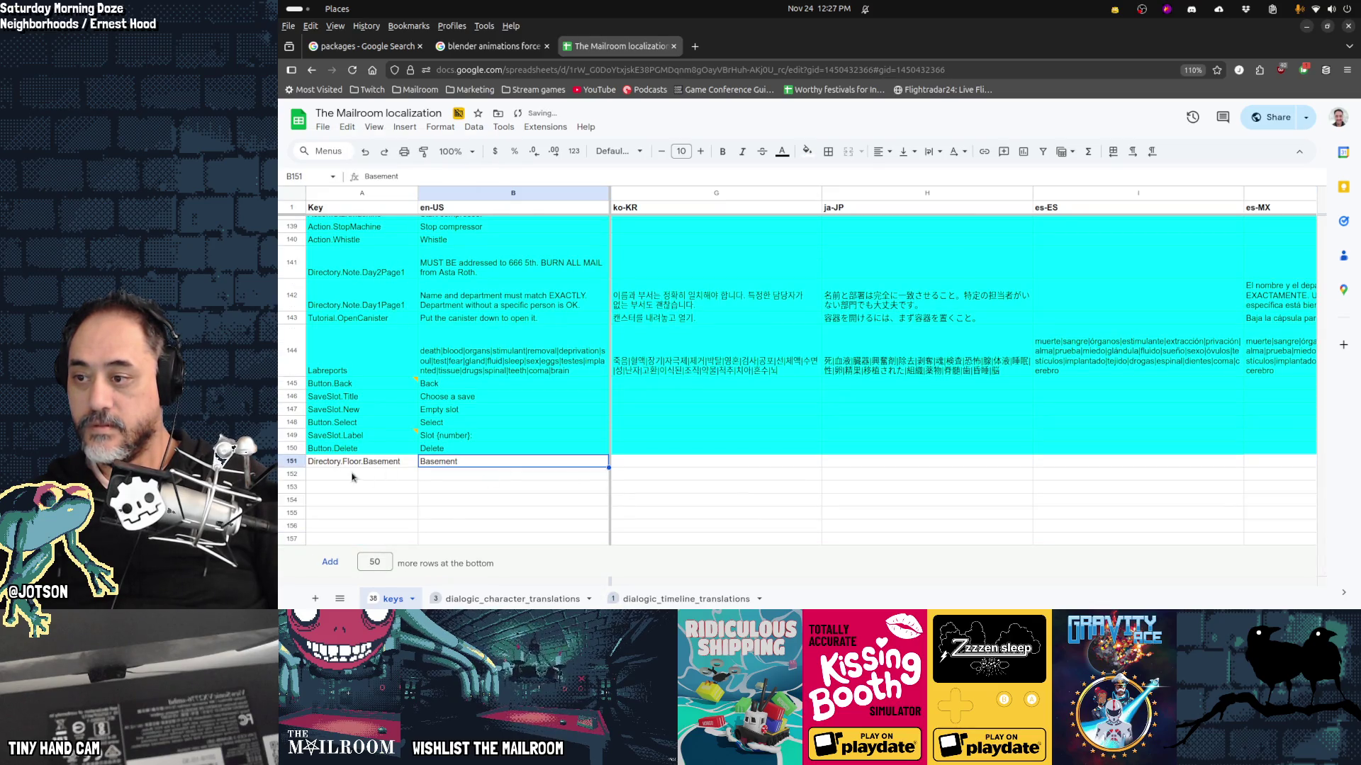
# Step: Fill the Basement row cyan to match the other key rows
pyautogui.click(291, 461)
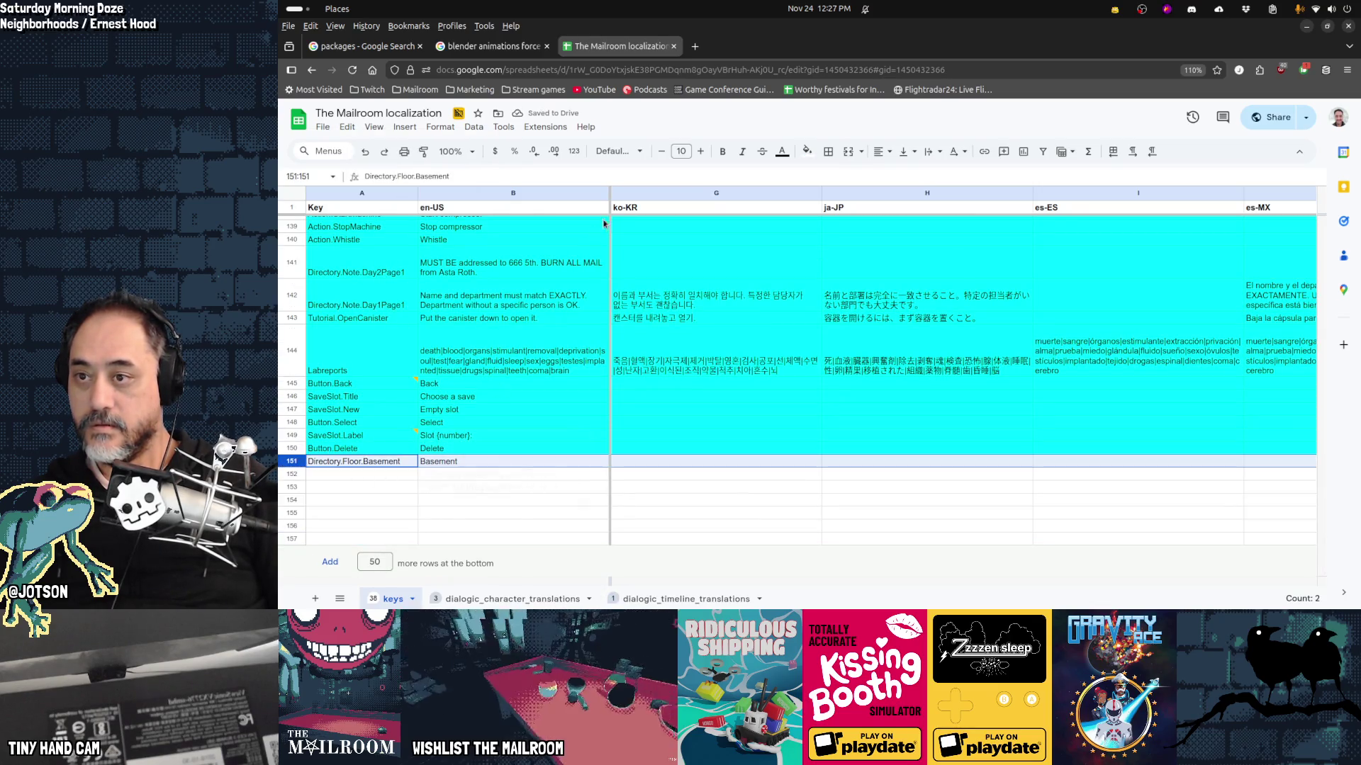
pyautogui.click(807, 151)
pyautogui.click(879, 208)
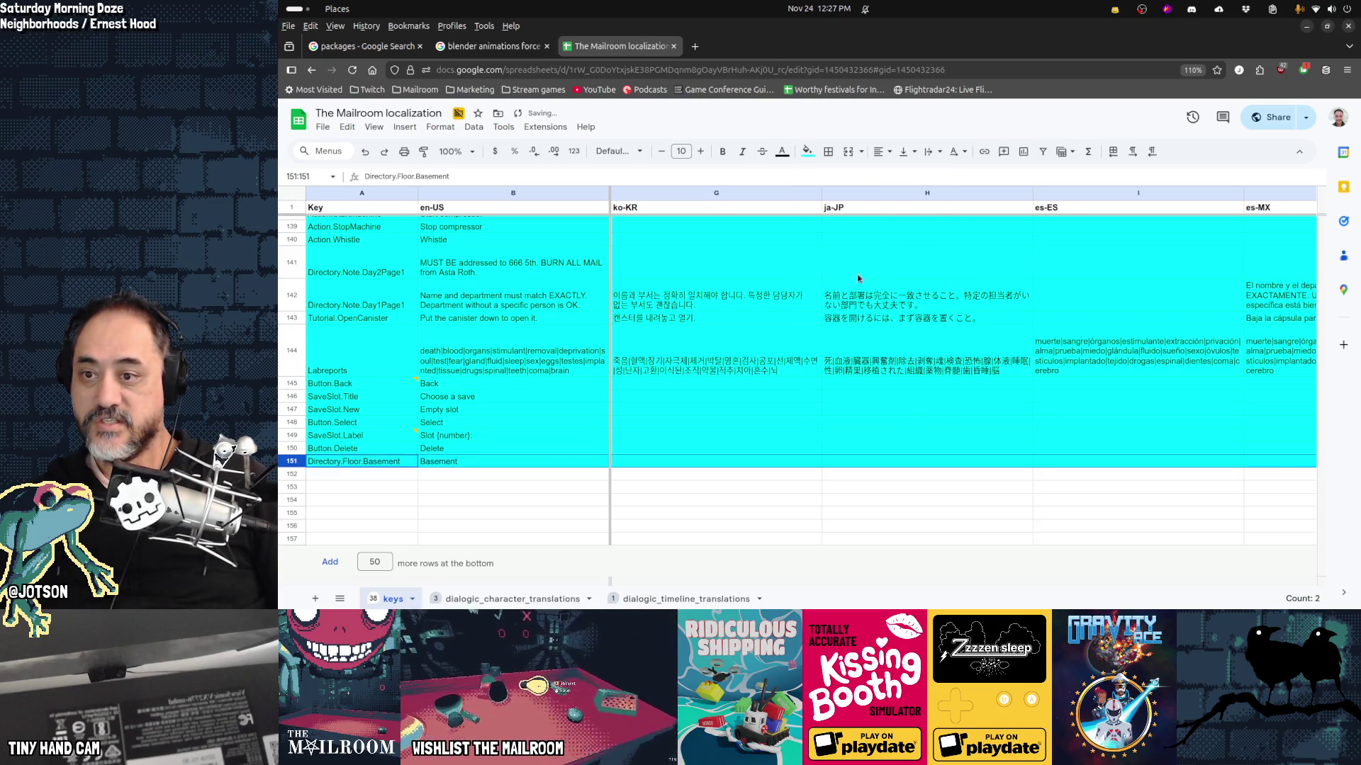
pyautogui.click(503, 462)
pyautogui.scroll(5, 504, 462)
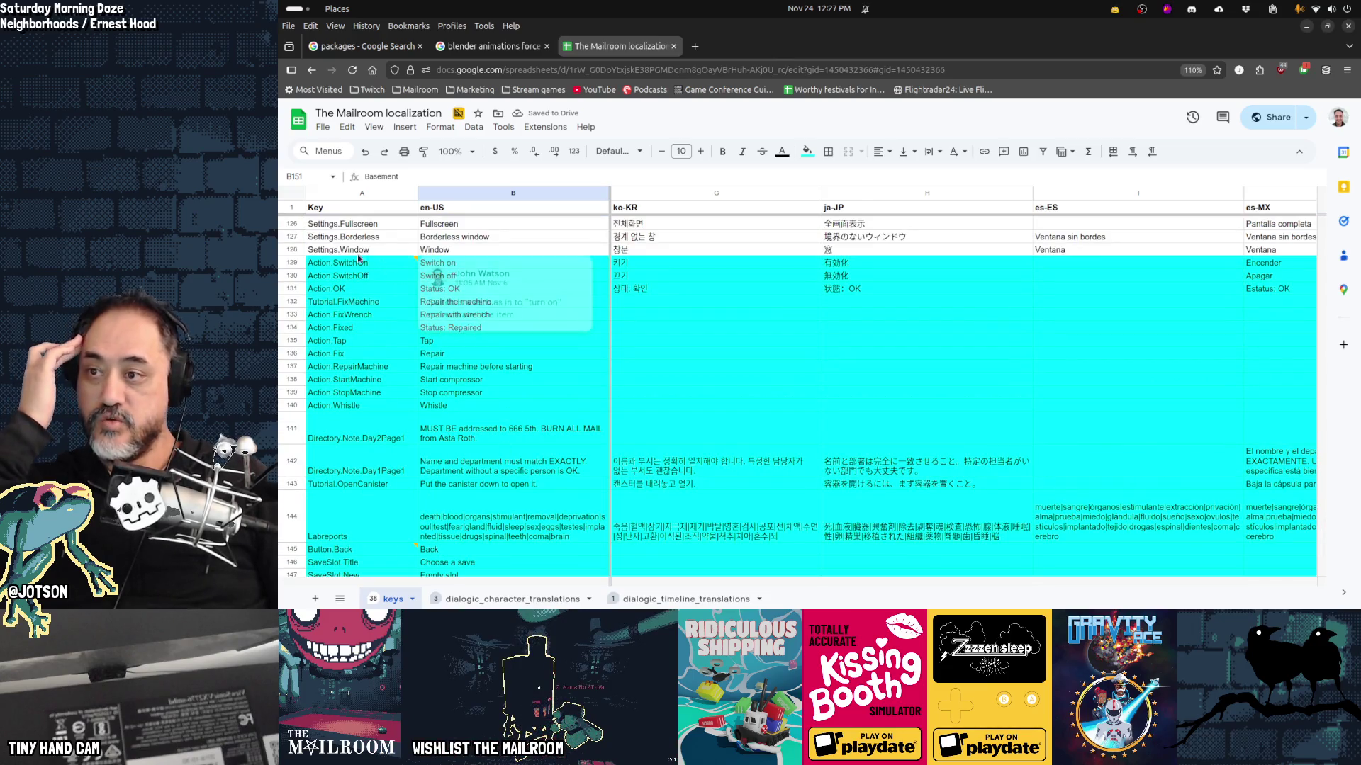
pyautogui.scroll(-3, 552, 483)
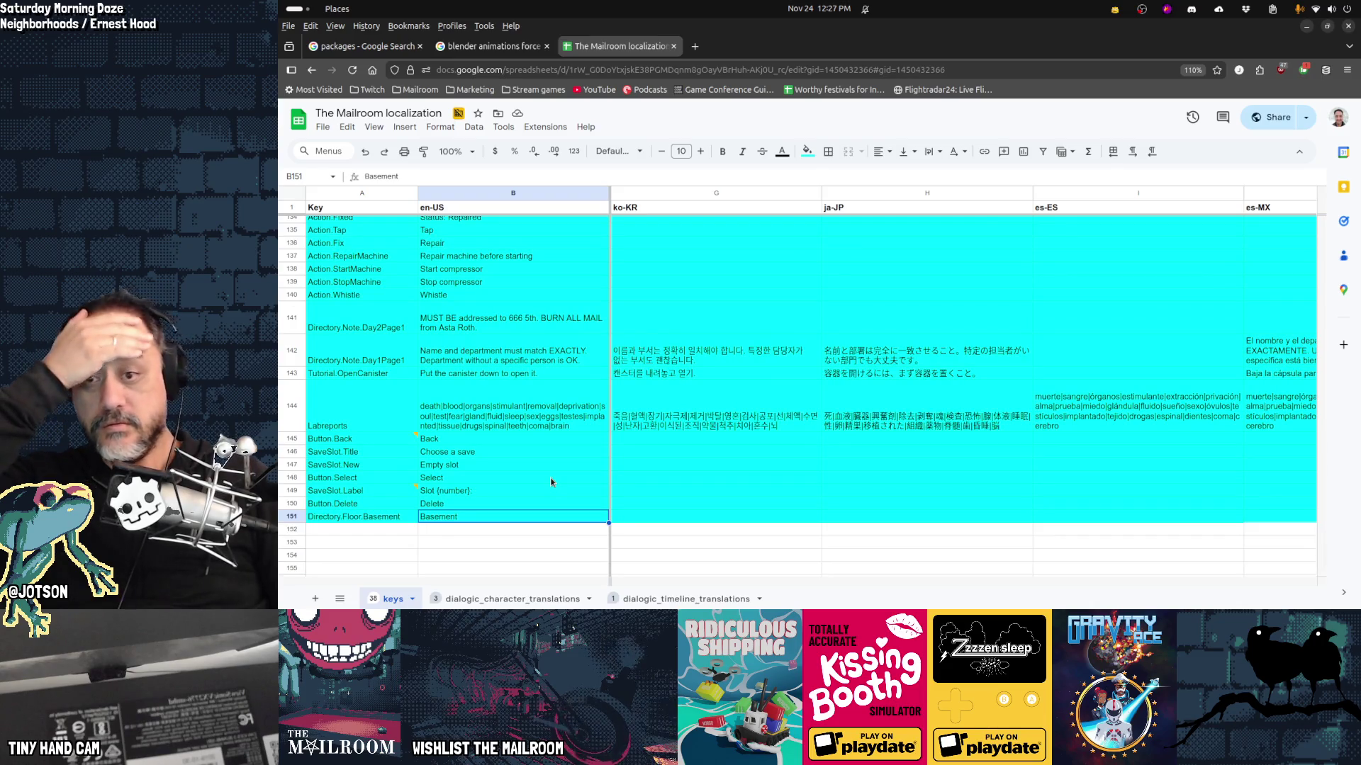
pyautogui.scroll(2, 551, 482)
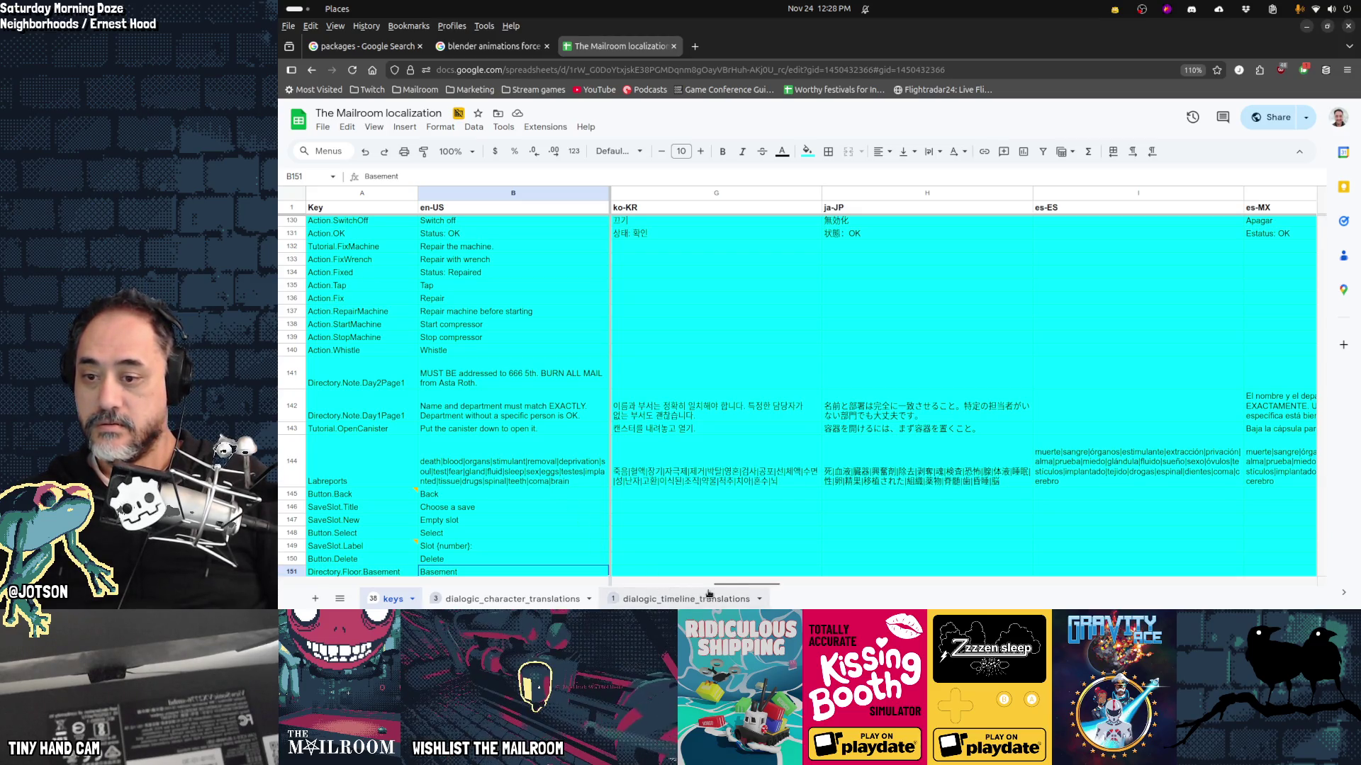
pyautogui.moveTo(731, 590); pyautogui.dragTo(631, 591)
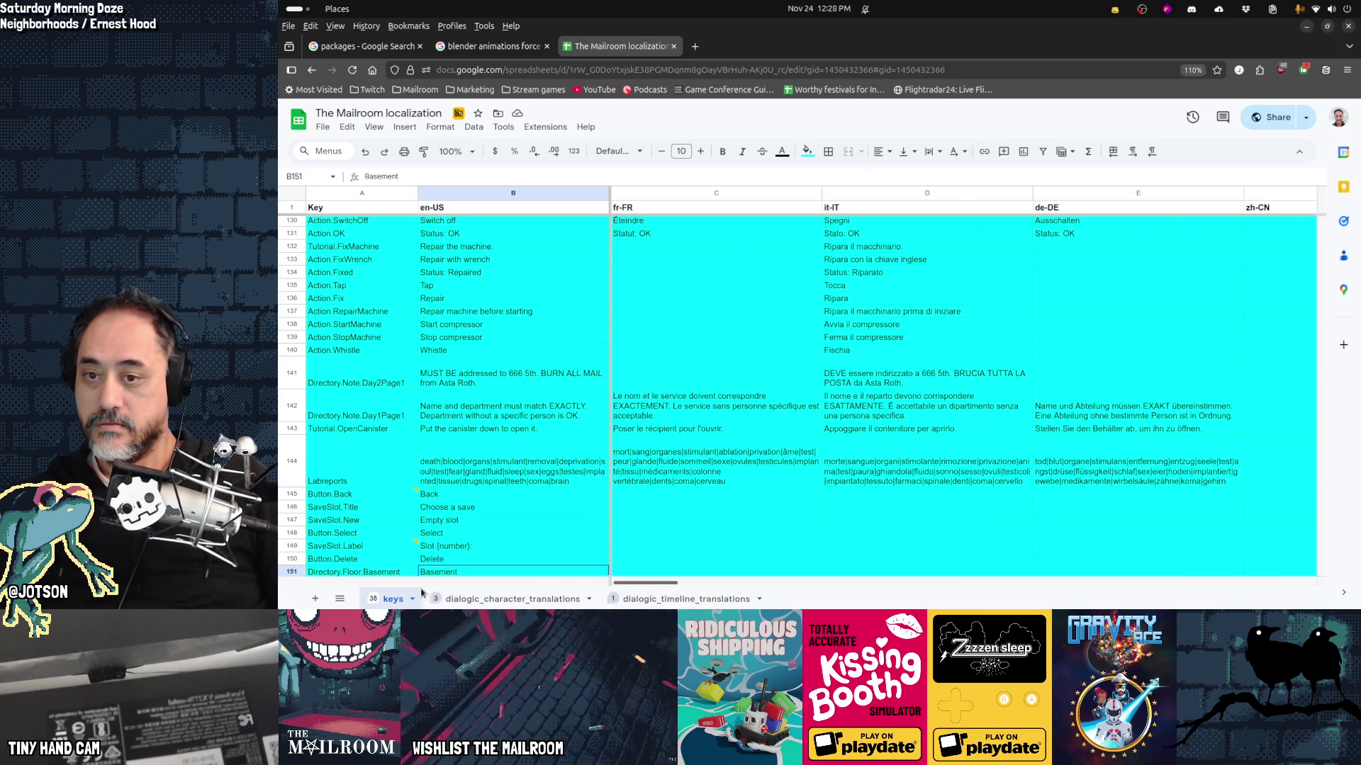
pyautogui.click(465, 513)
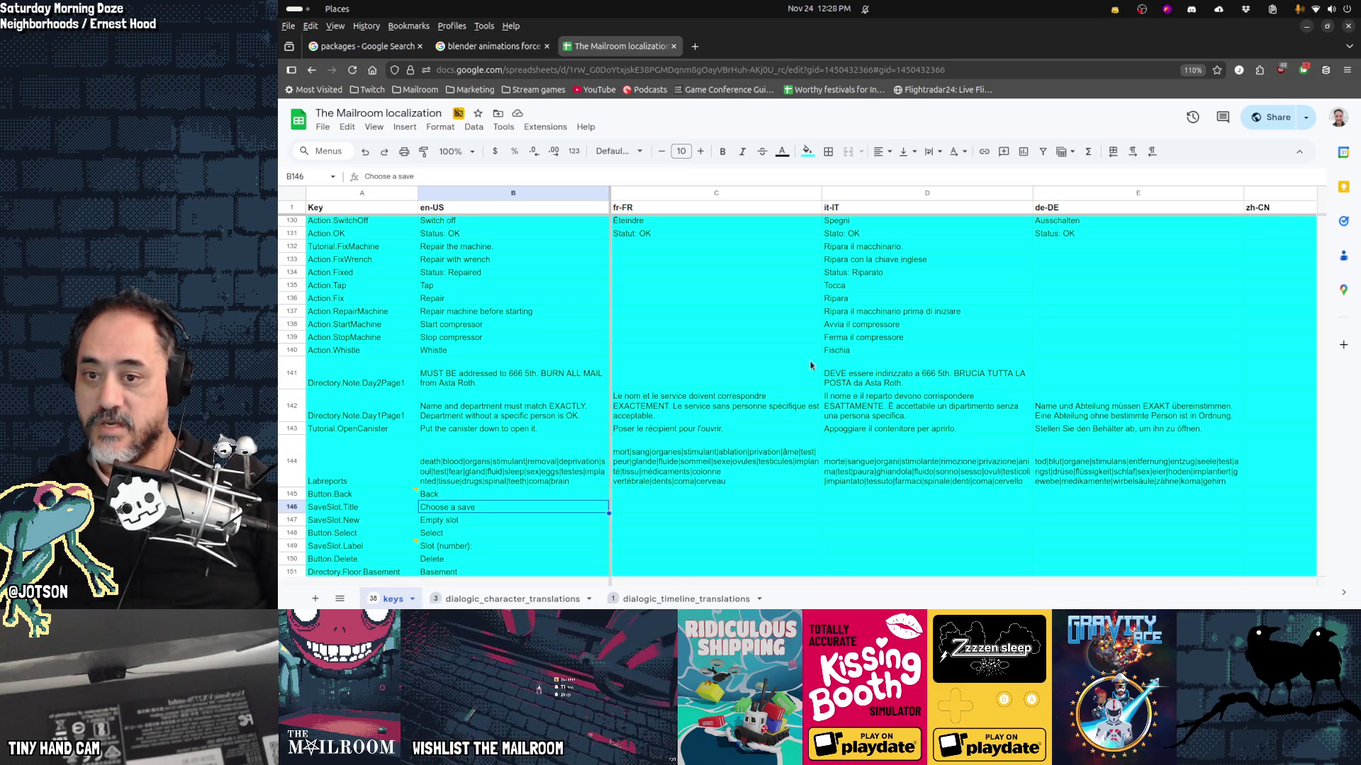
pyautogui.click(850, 337)
pyautogui.scroll(-3, 528, 486)
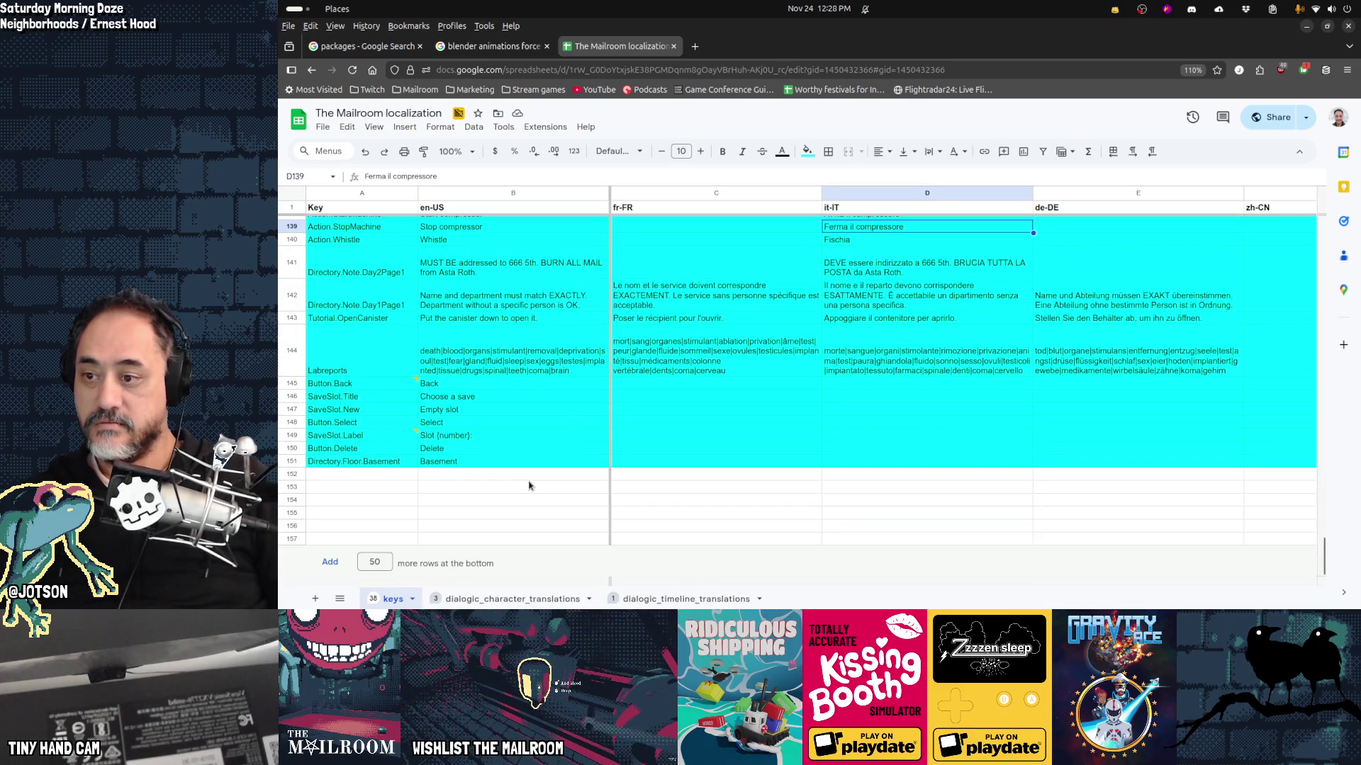
pyautogui.scroll(1, 528, 486)
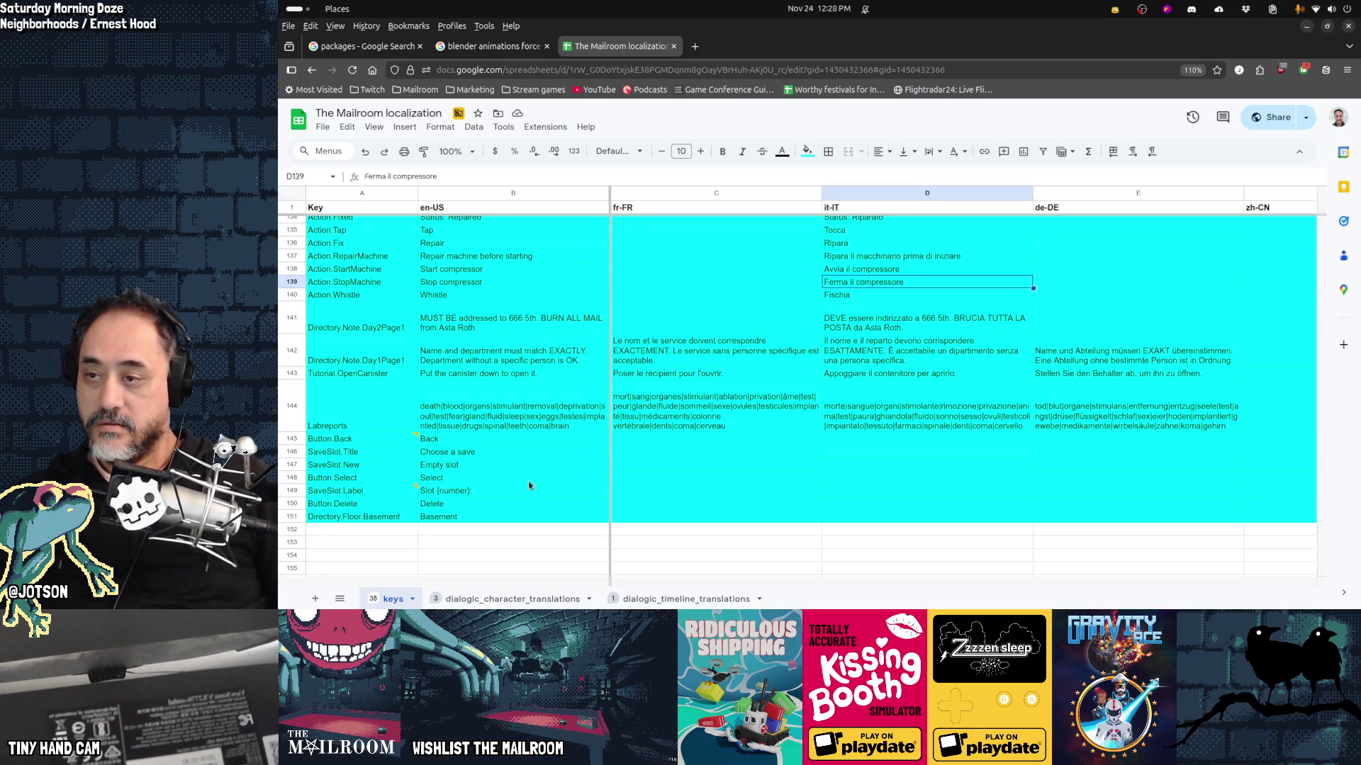
pyautogui.hotkey('alt', 'Tab')
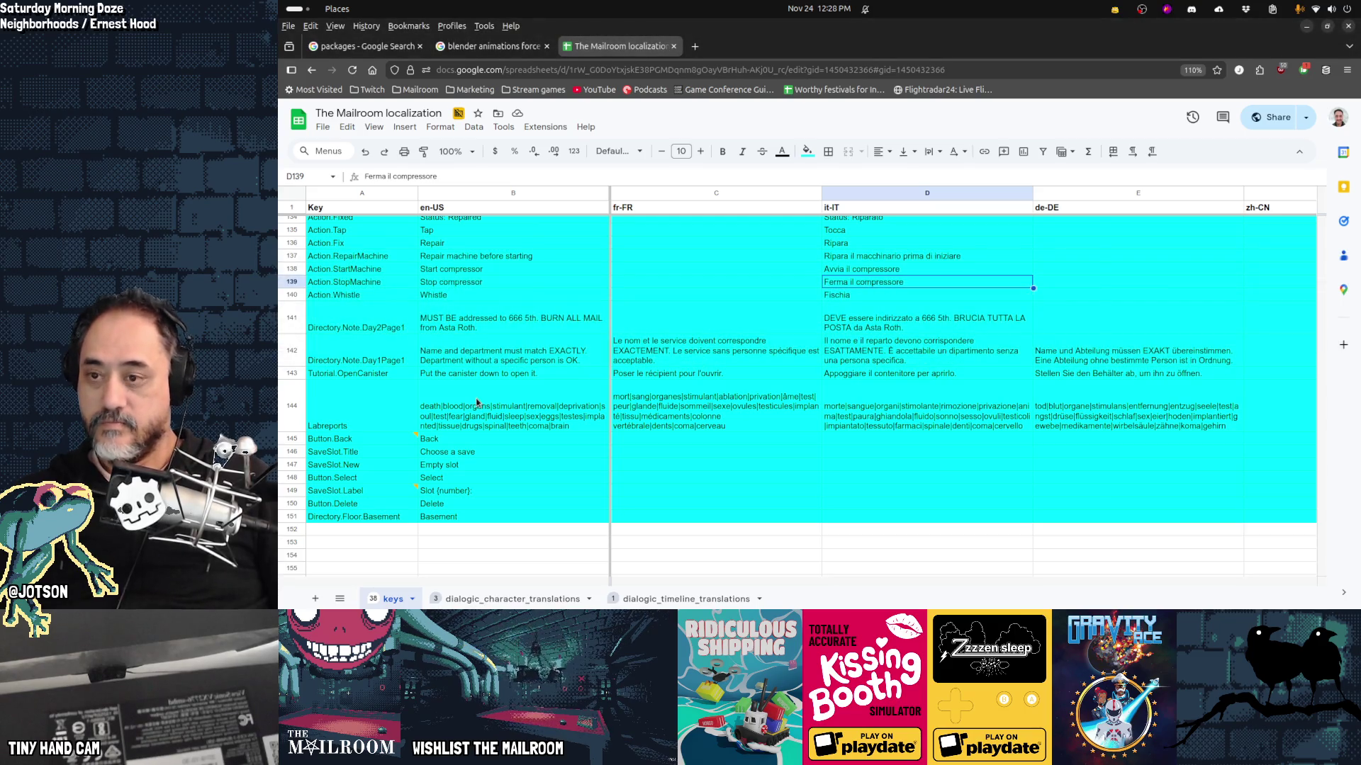
# Step: In the terminal, enter the mailroom folder and start the support/movefiles watcher script
pyautogui.hotkey('alt', 'Tab')
pyautogui.write('cd mail')
pyautogui.press('Tab')
pyautogui.press('Return')
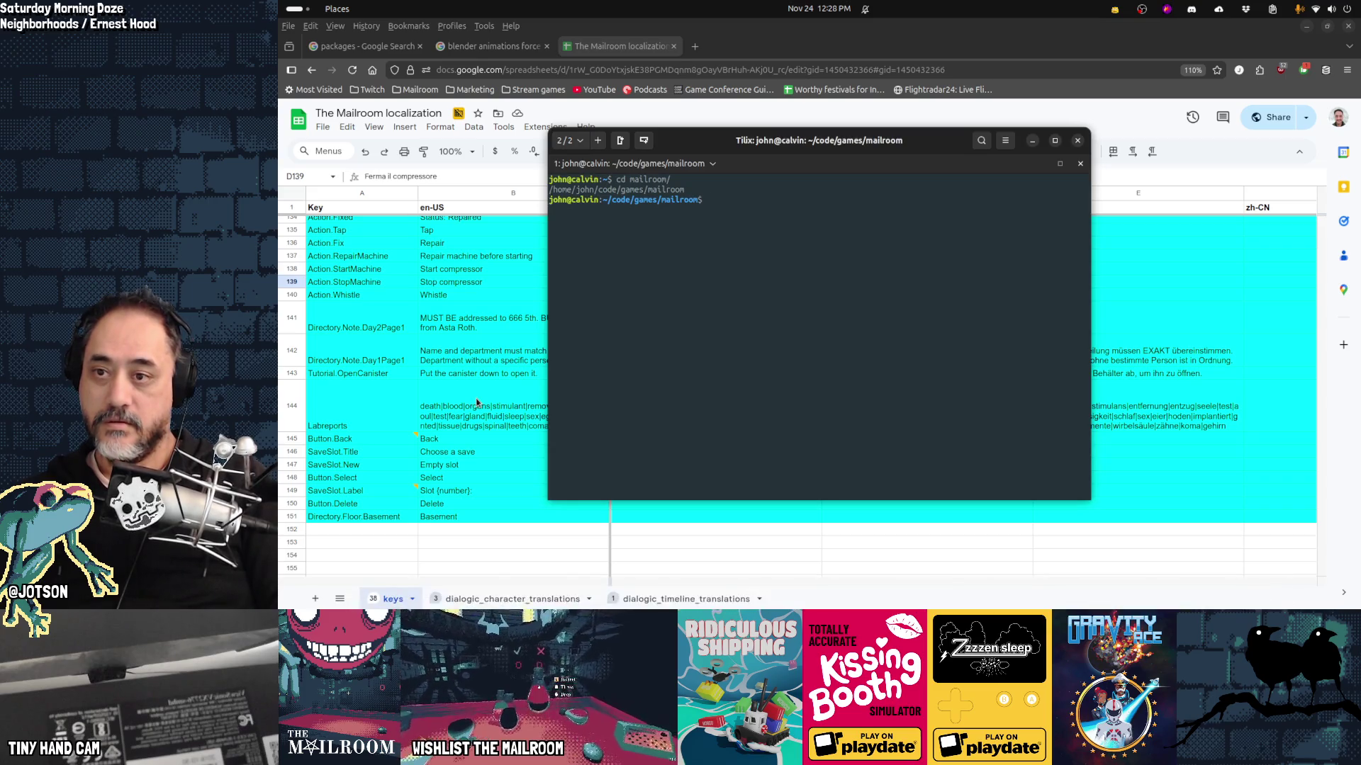
pyautogui.write('support/movefiles')
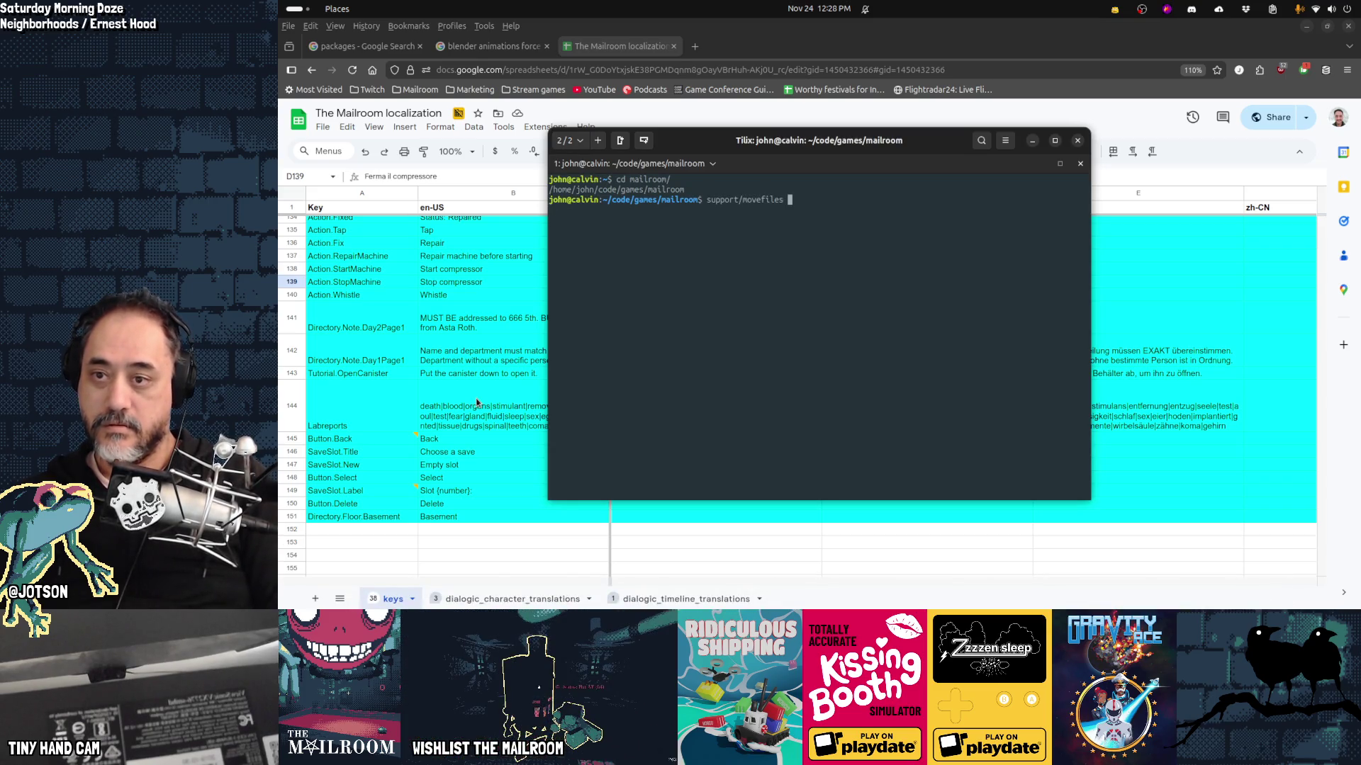
pyautogui.press('Return')
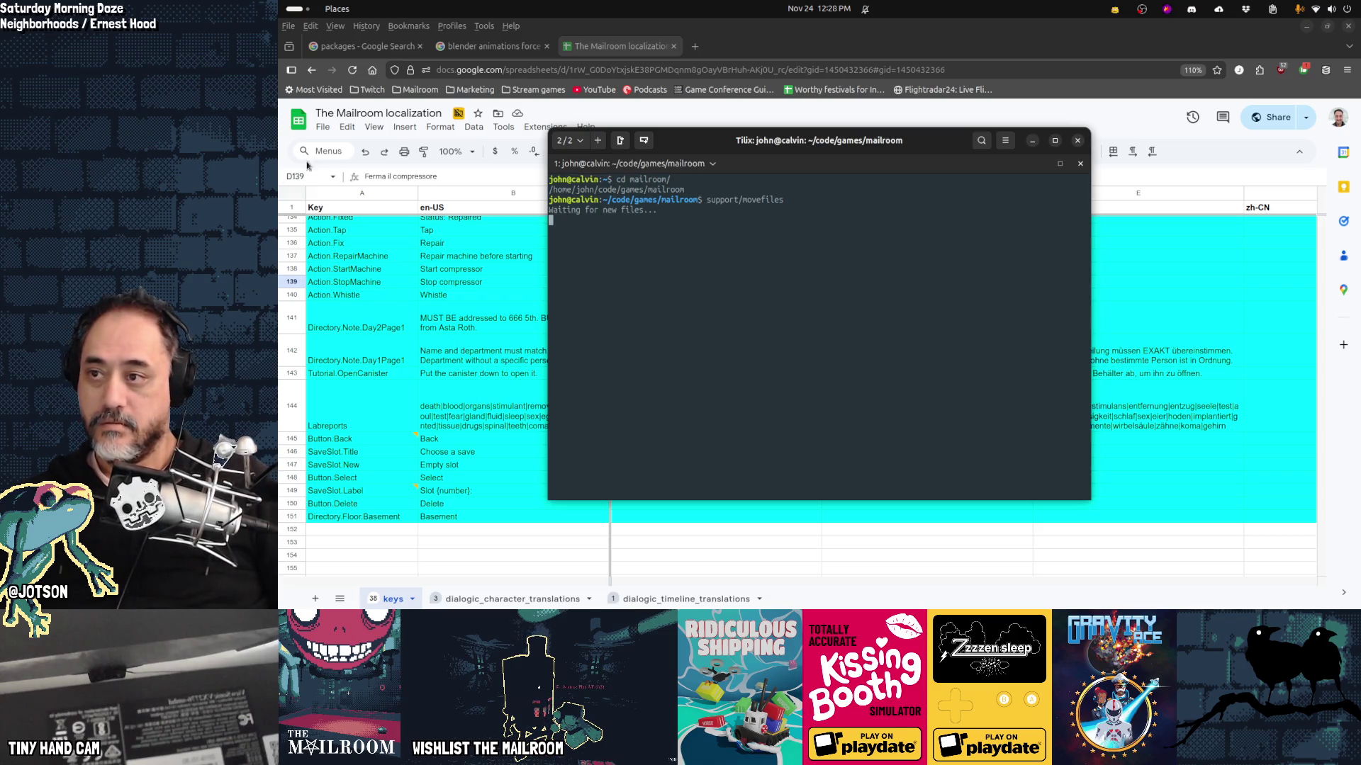
# Step: Download the localization sheet as Comma Separated Values (.csv)
pyautogui.click(316, 134)
pyautogui.click(323, 127)
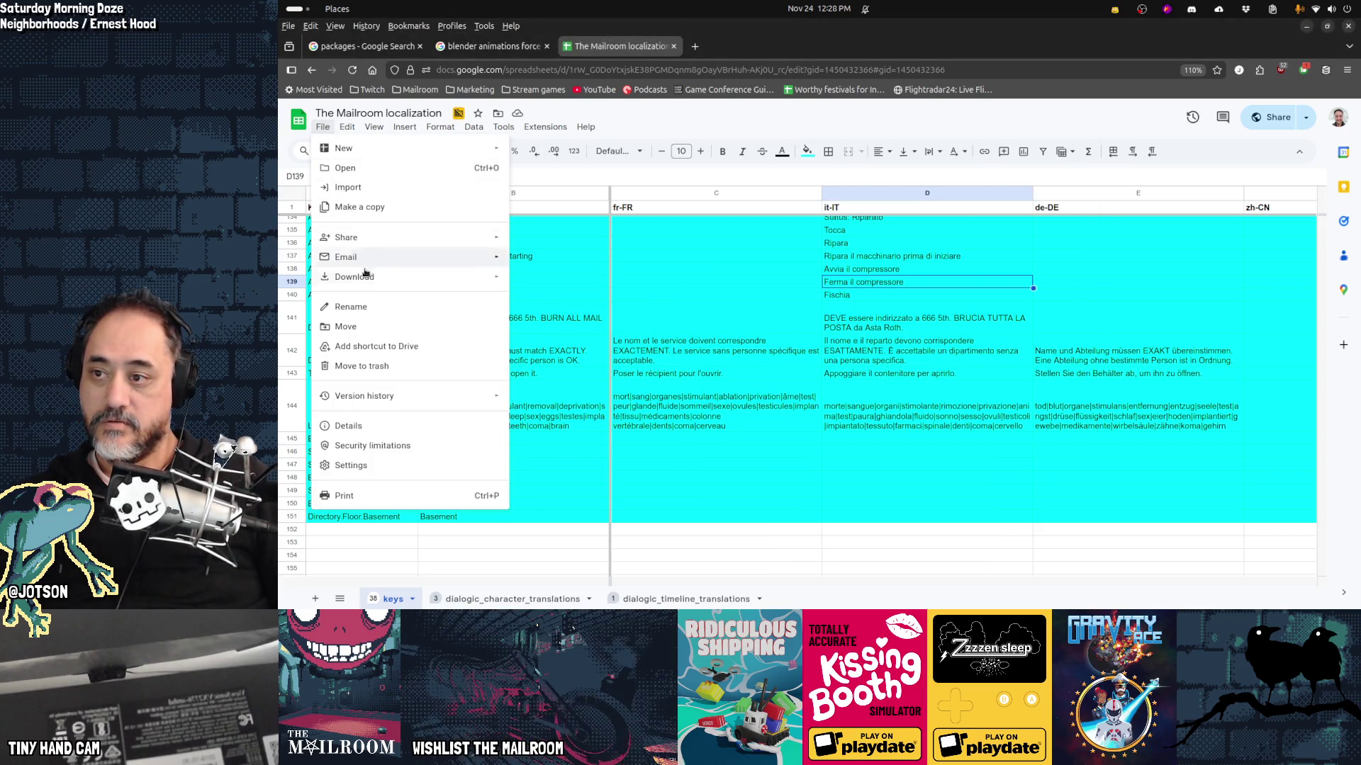
pyautogui.moveTo(367, 277)
pyautogui.click(575, 356)
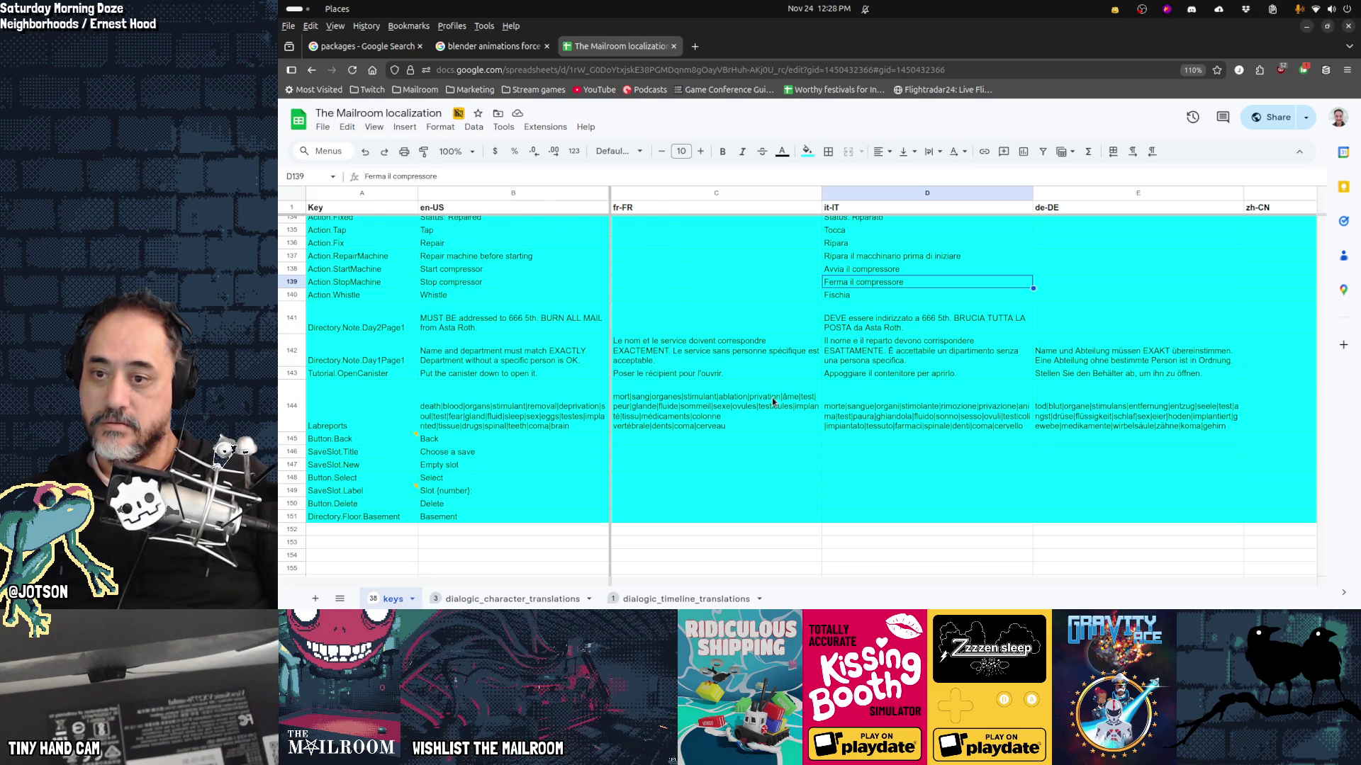
pyautogui.hotkey('alt', 'Tab')
pyautogui.hotkey('alt', 'Tab')
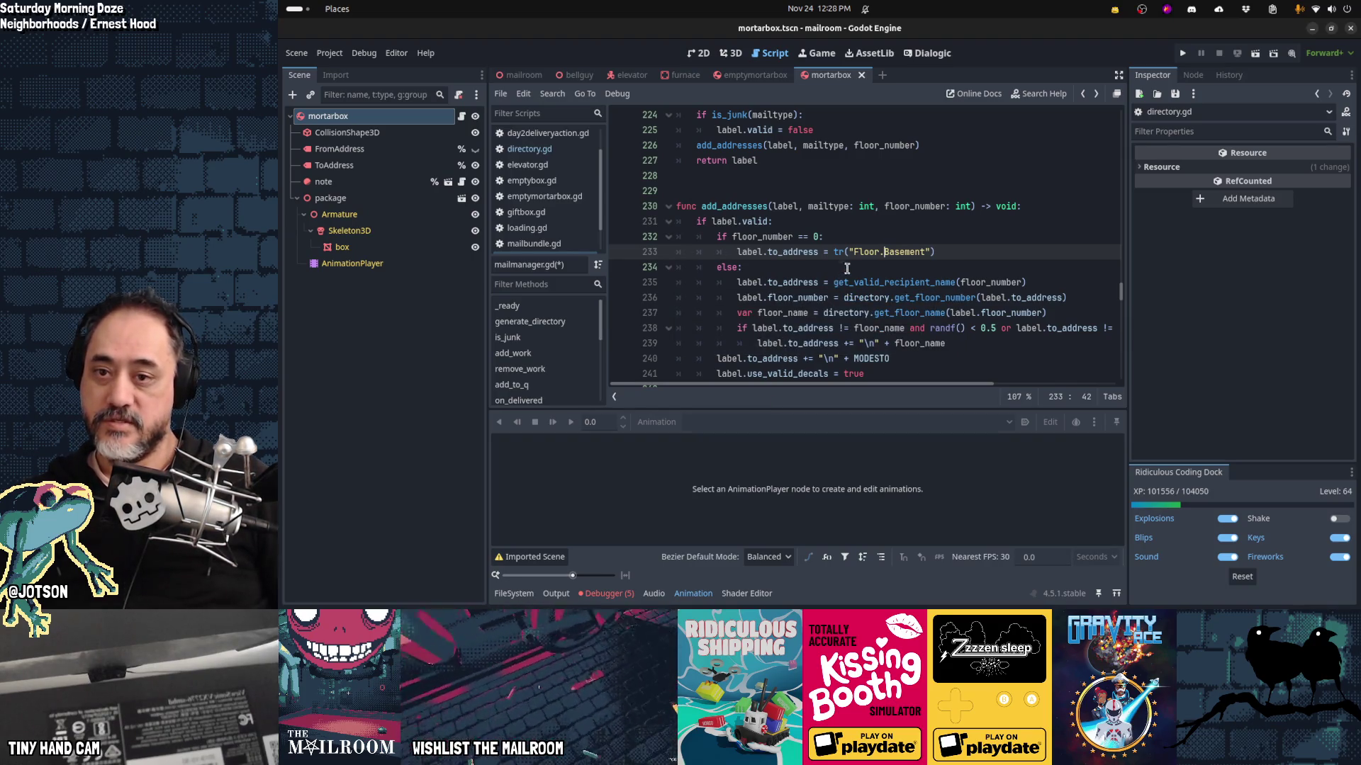
# Step: Copy the Directory.Floor.Basement key from cell A151 into the tr() call in mailmanager.gd
pyautogui.hotkey('alt', 'Tab')
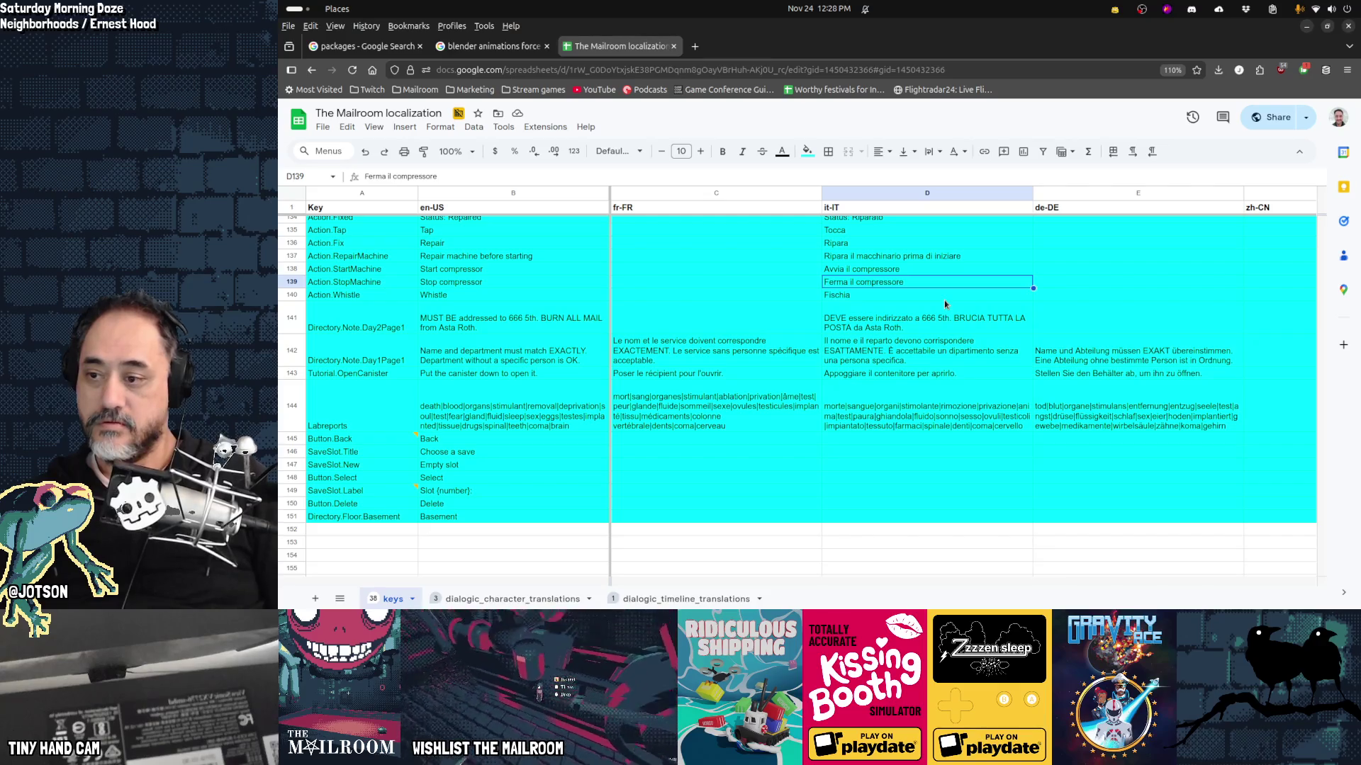
pyautogui.click(401, 520)
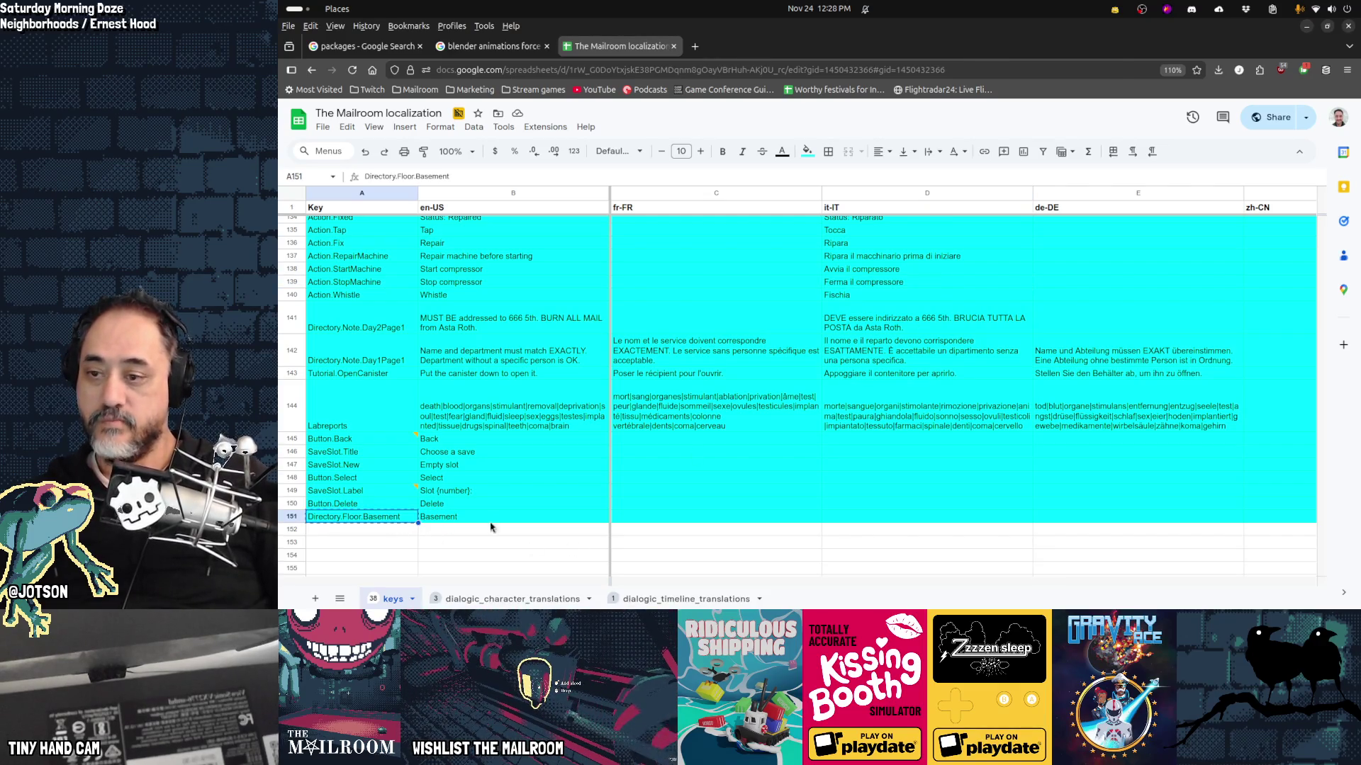
pyautogui.hotkey('alt', 'Tab')
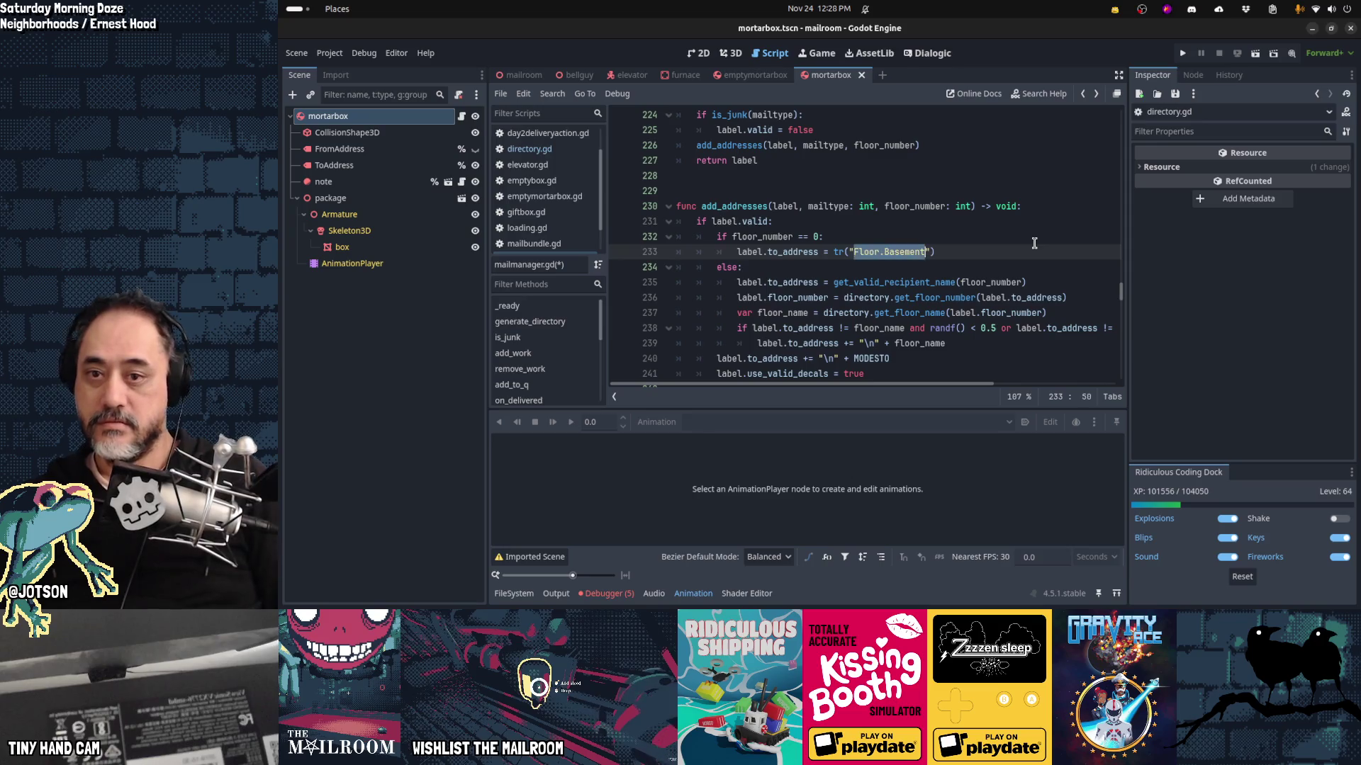
pyautogui.write('Directory.Floor.Basement')
# Step: Review the surrounding add_addresses lines and save mailmanager.gd
pyautogui.press('Up')
pyautogui.press('Up')
pyautogui.press('Home')
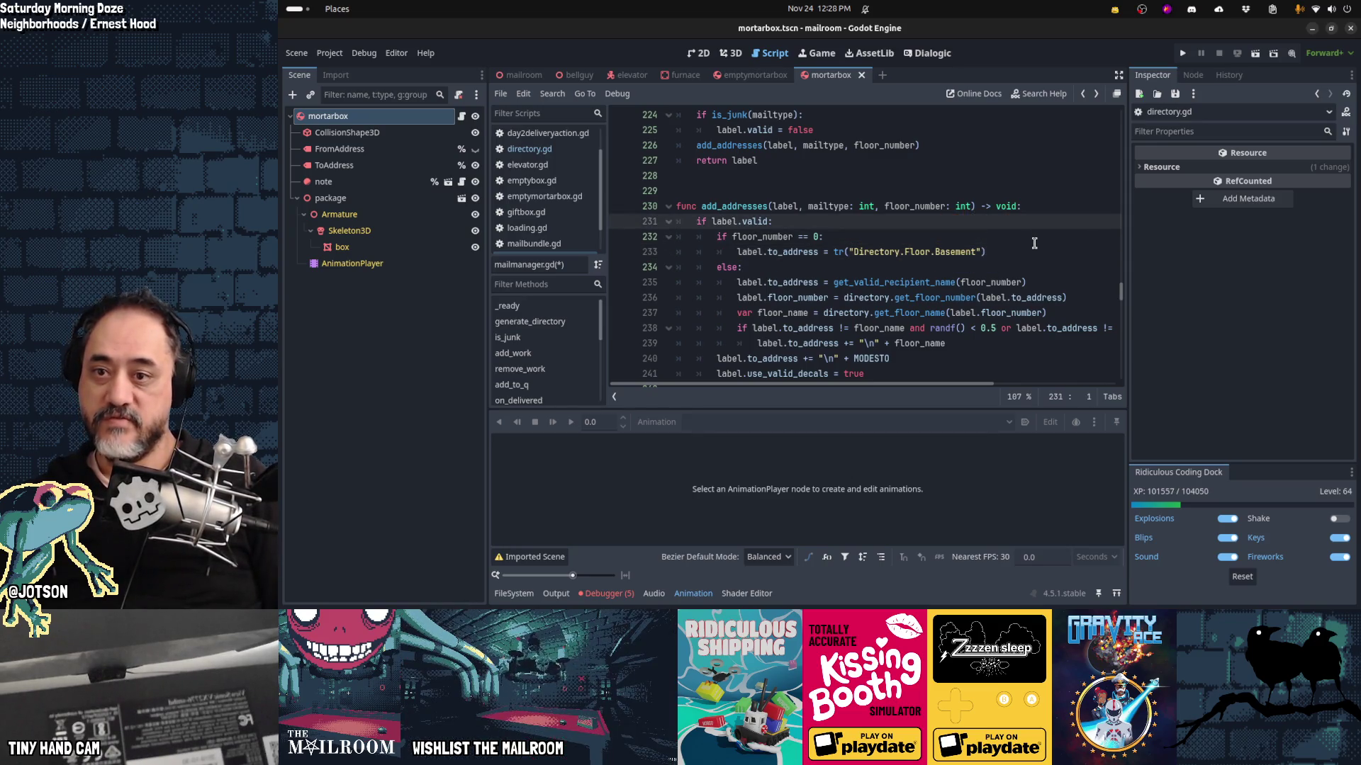
pyautogui.click(1034, 243)
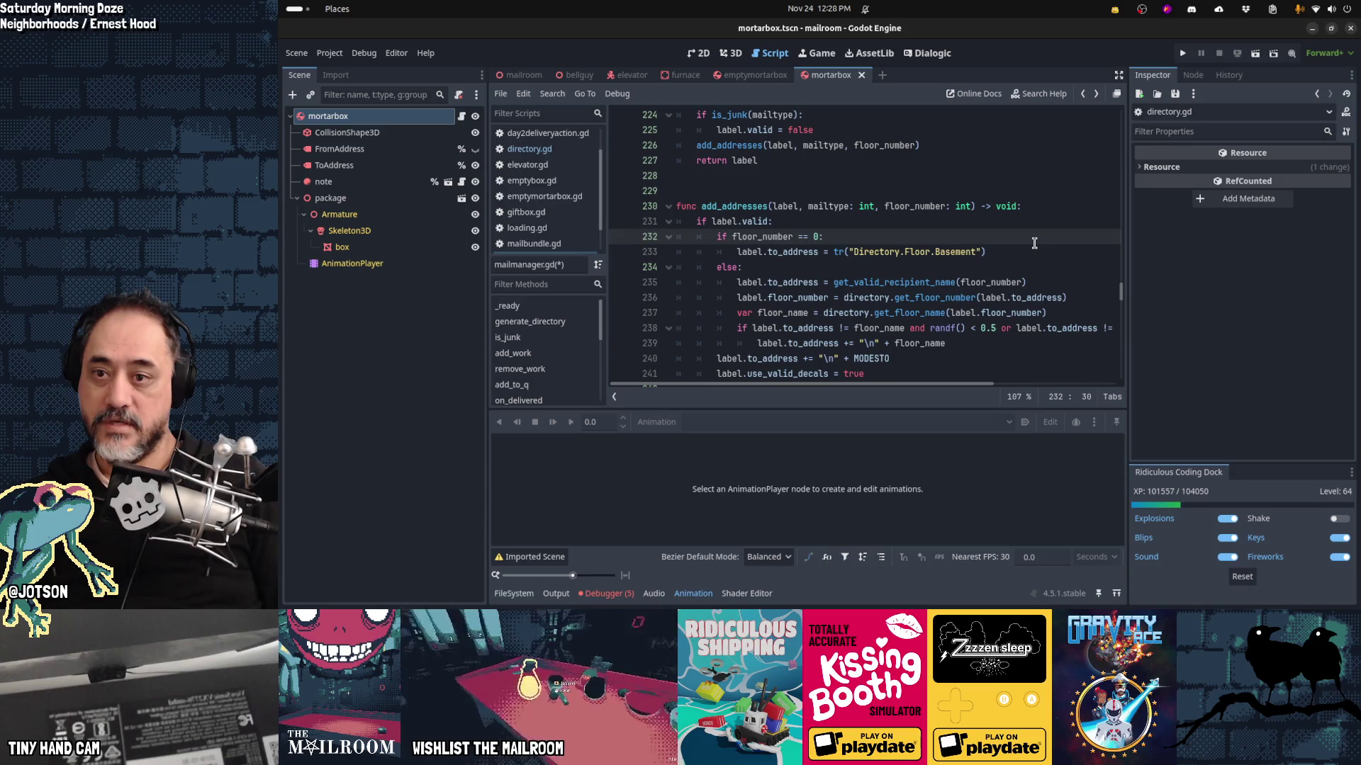
pyautogui.press('Down')
pyautogui.press('End')
pyautogui.hotkey('shift', 'Home')
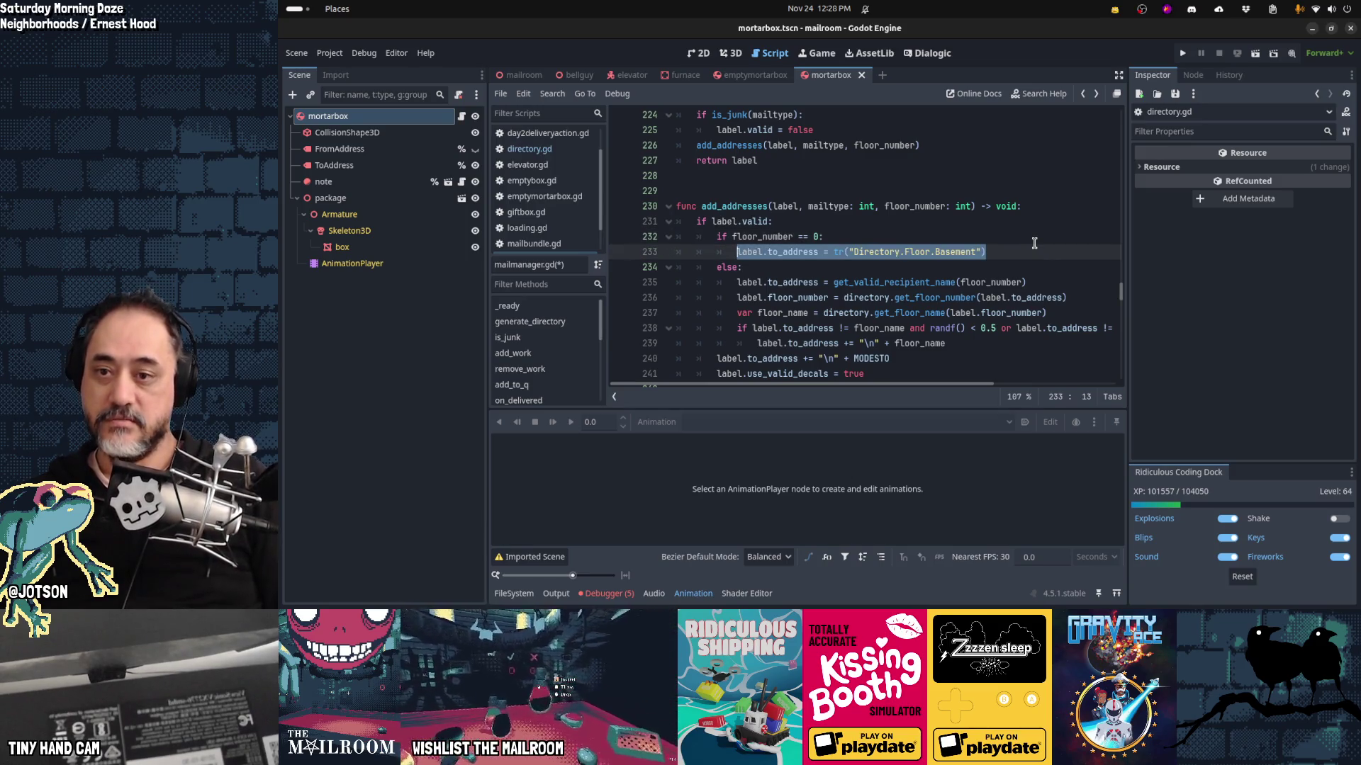
pyautogui.press('Down')
pyautogui.press('Down')
pyautogui.press('Down')
pyautogui.press('Up')
pyautogui.press('Up')
pyautogui.press('Up')
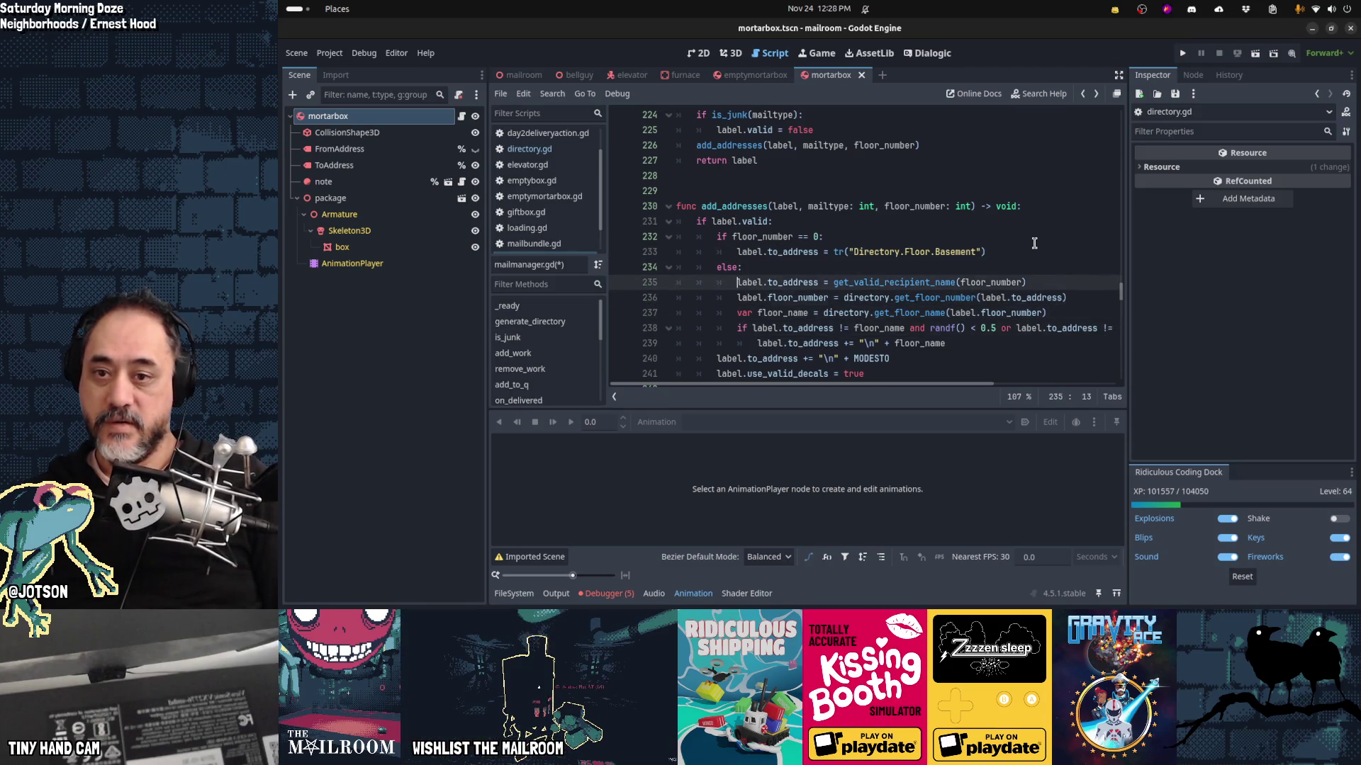
pyautogui.hotkey('shift', 'End')
pyautogui.hotkey('shift', 'Down')
pyautogui.hotkey('shift', 'Down')
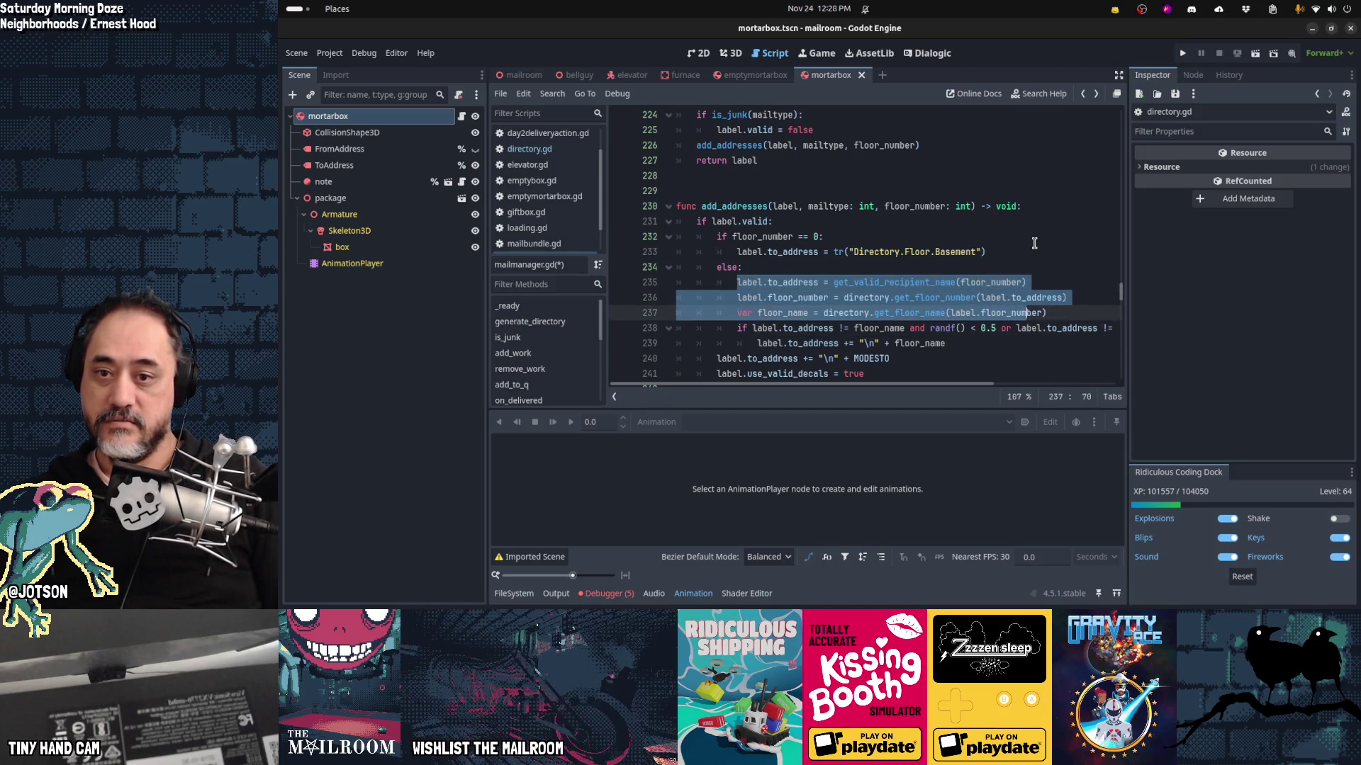
pyautogui.hotkey('shift', 'Down')
pyautogui.hotkey('shift', 'Down')
pyautogui.press('Down')
pyautogui.press('Down')
pyautogui.press('Down')
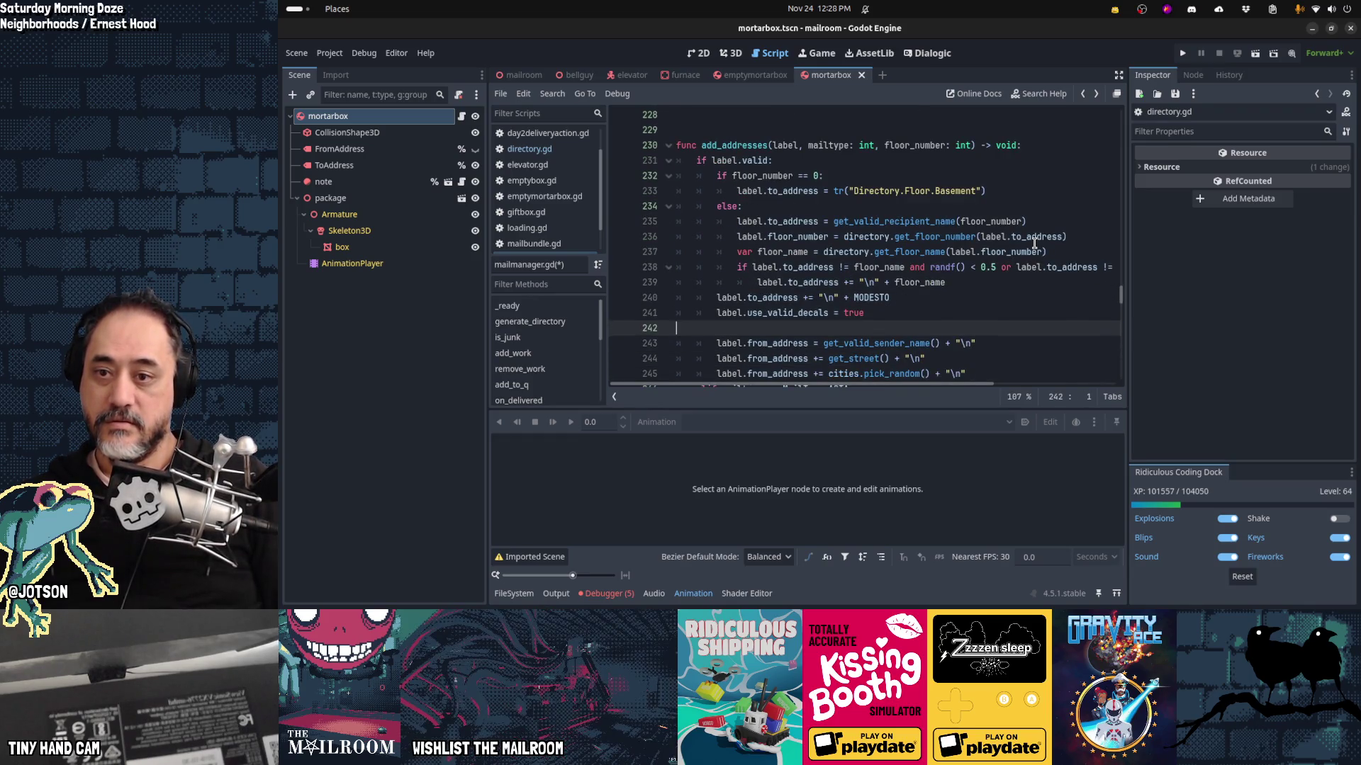
pyautogui.press('Down')
pyautogui.press('Down')
pyautogui.press('Down')
pyautogui.press('End')
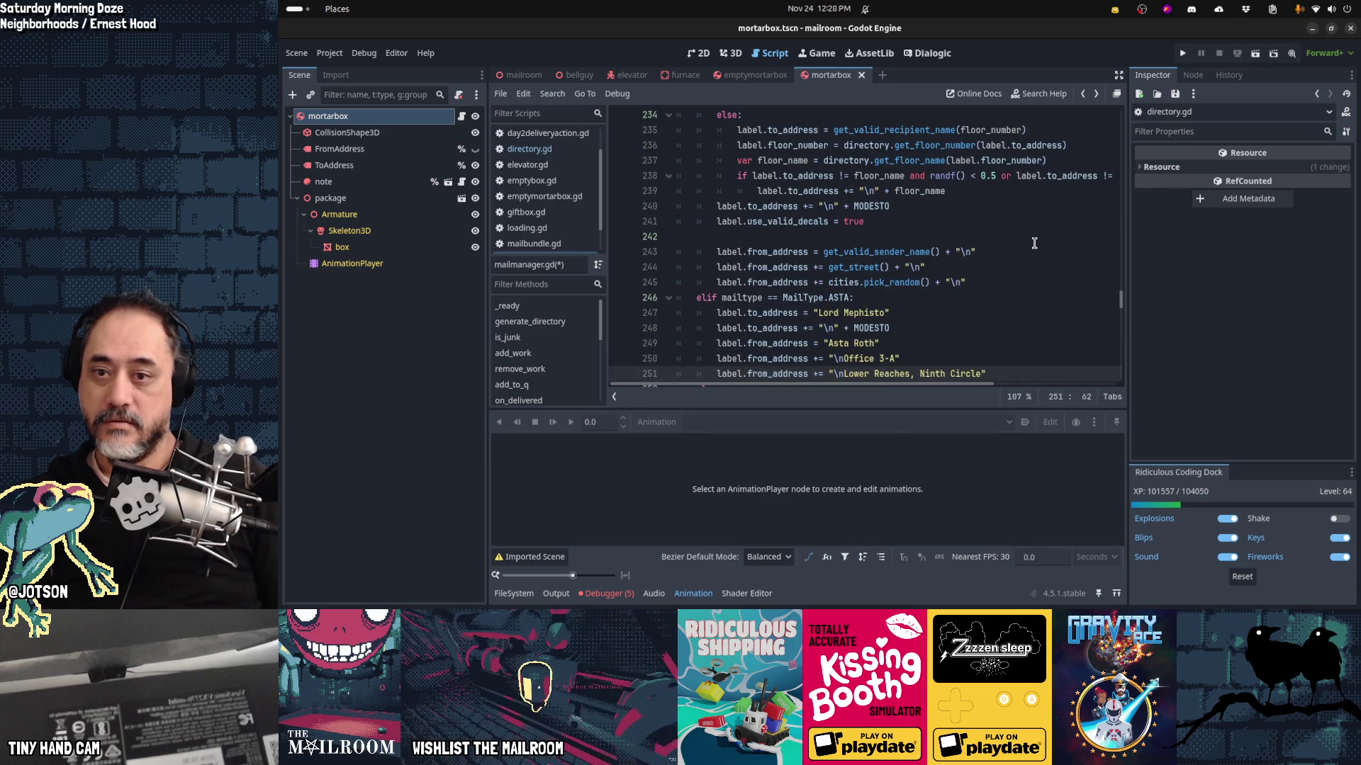
pyautogui.hotkey('ctrl', 's')
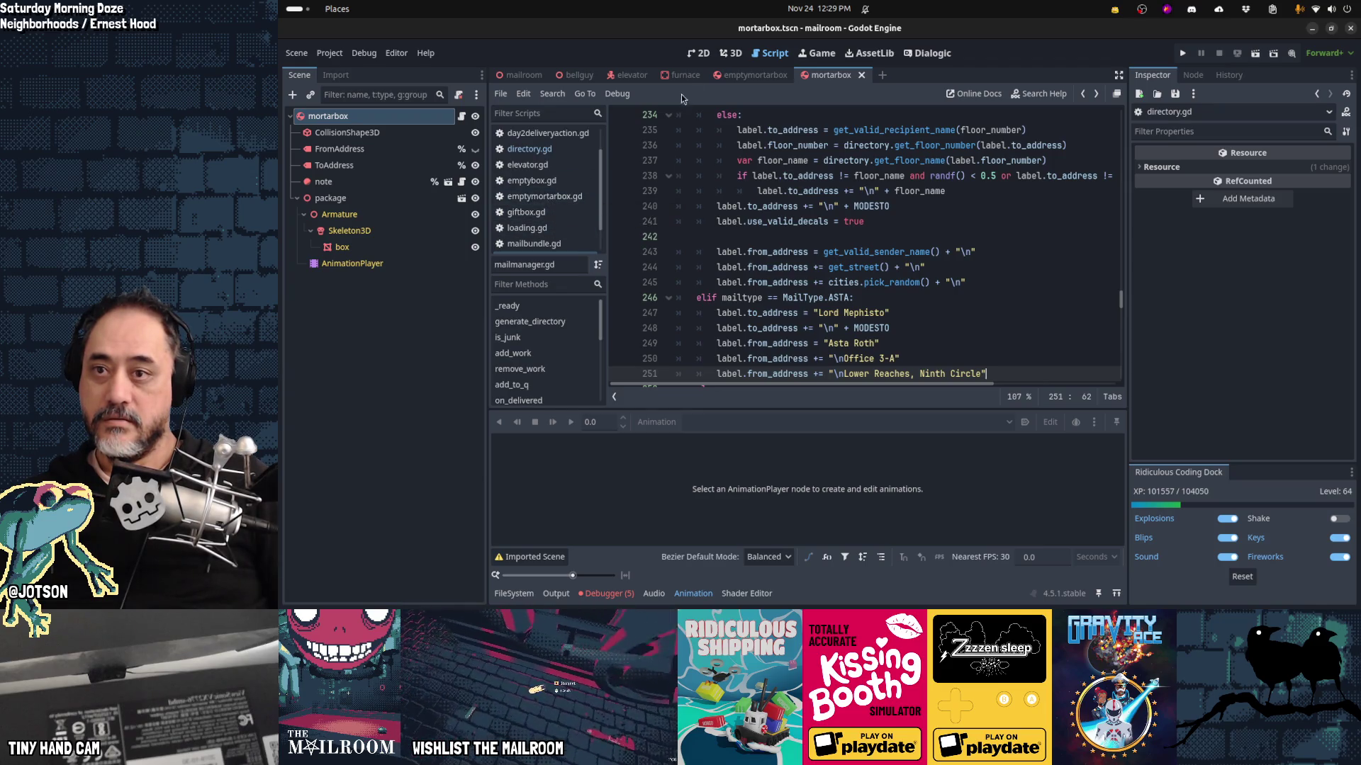
pyautogui.click(461, 115)
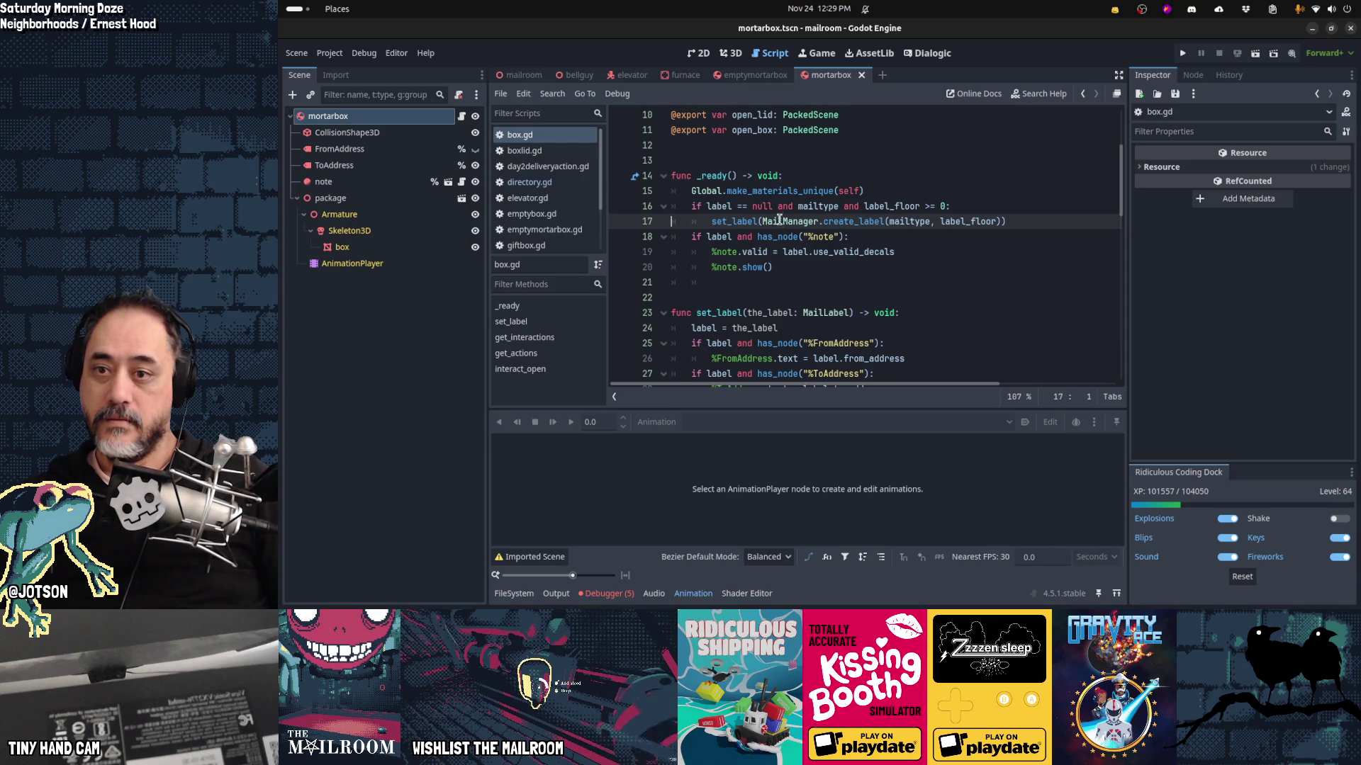
# Step: In the 3D view, select ToAddress and view the box from the front
pyautogui.hotkey('ctrl', 'F2')
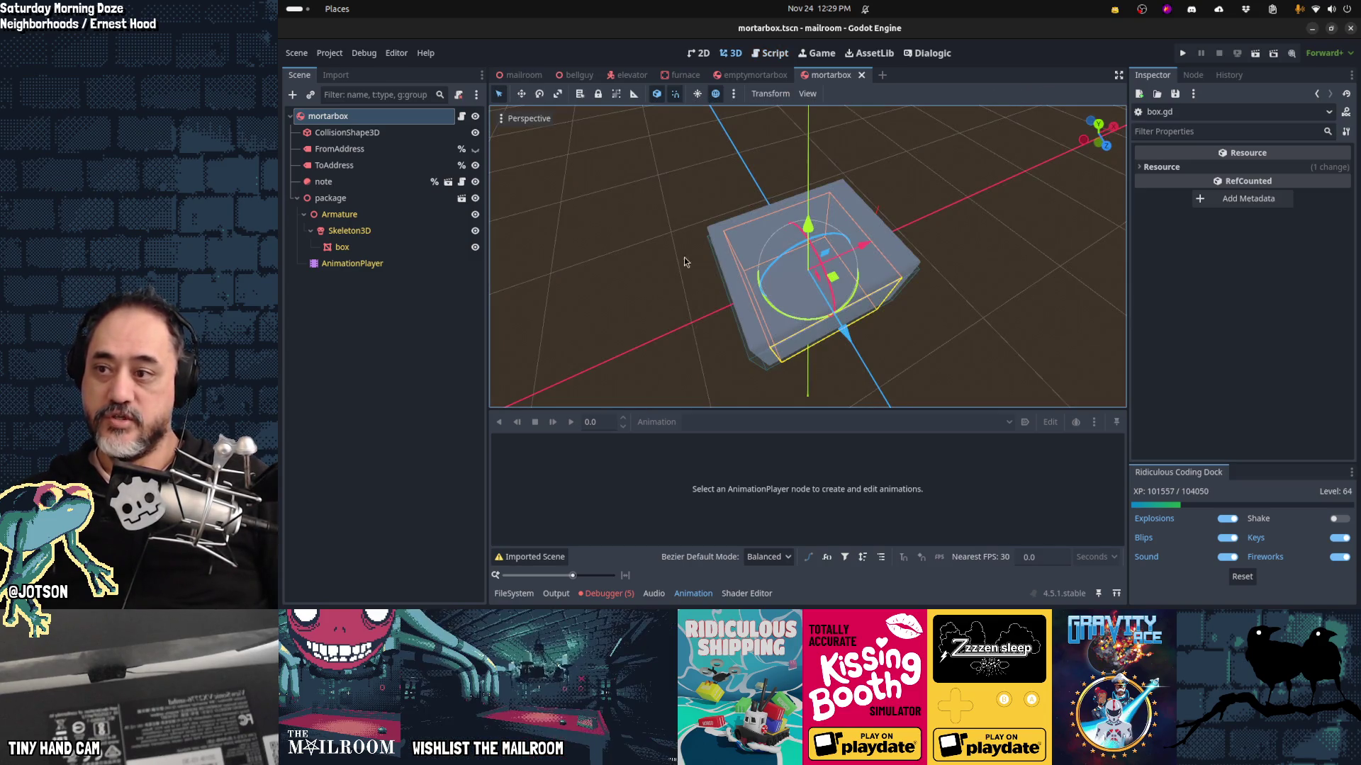
pyautogui.click(375, 168)
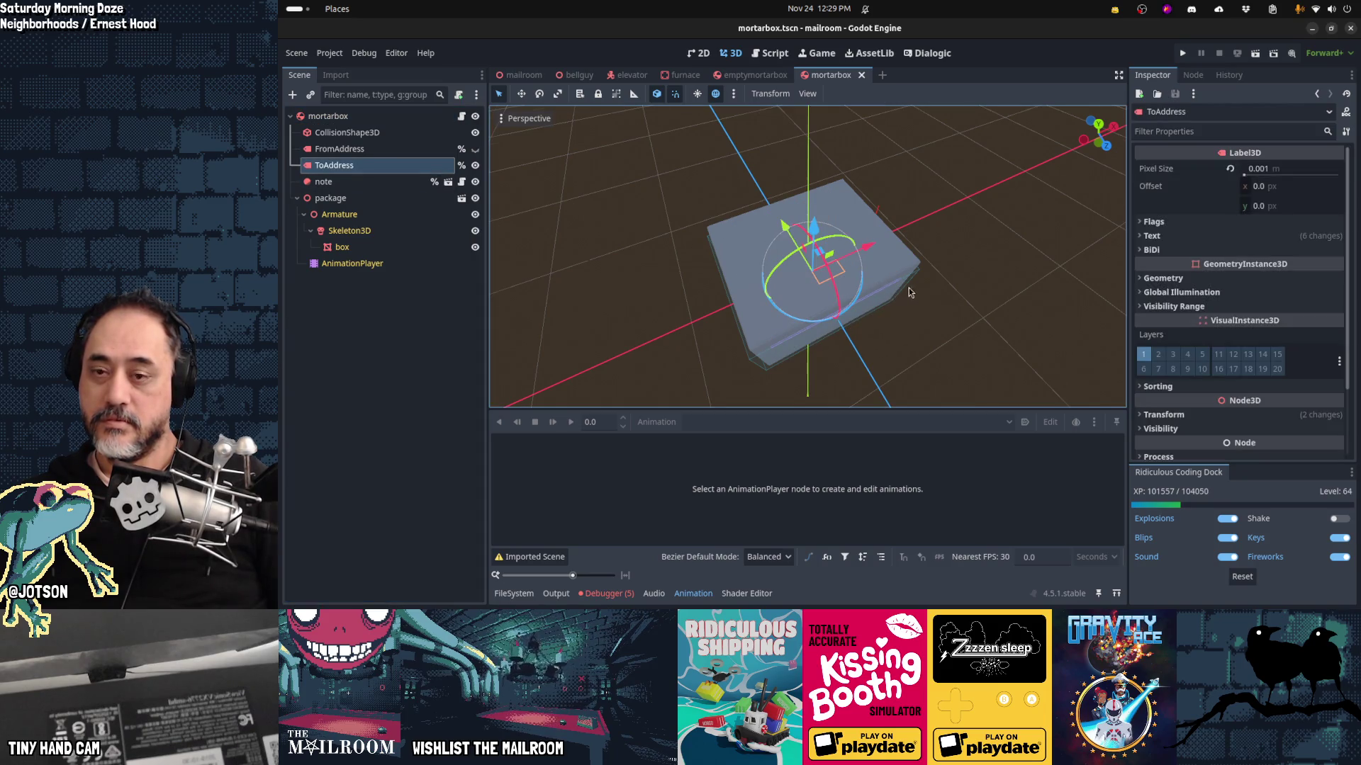
pyautogui.scroll(3, 952, 244)
pyautogui.moveTo(967, 270)
pyautogui.mouseDown()
pyautogui.moveTo(803, 204)
pyautogui.moveTo(826, 165)
pyautogui.mouseUp()
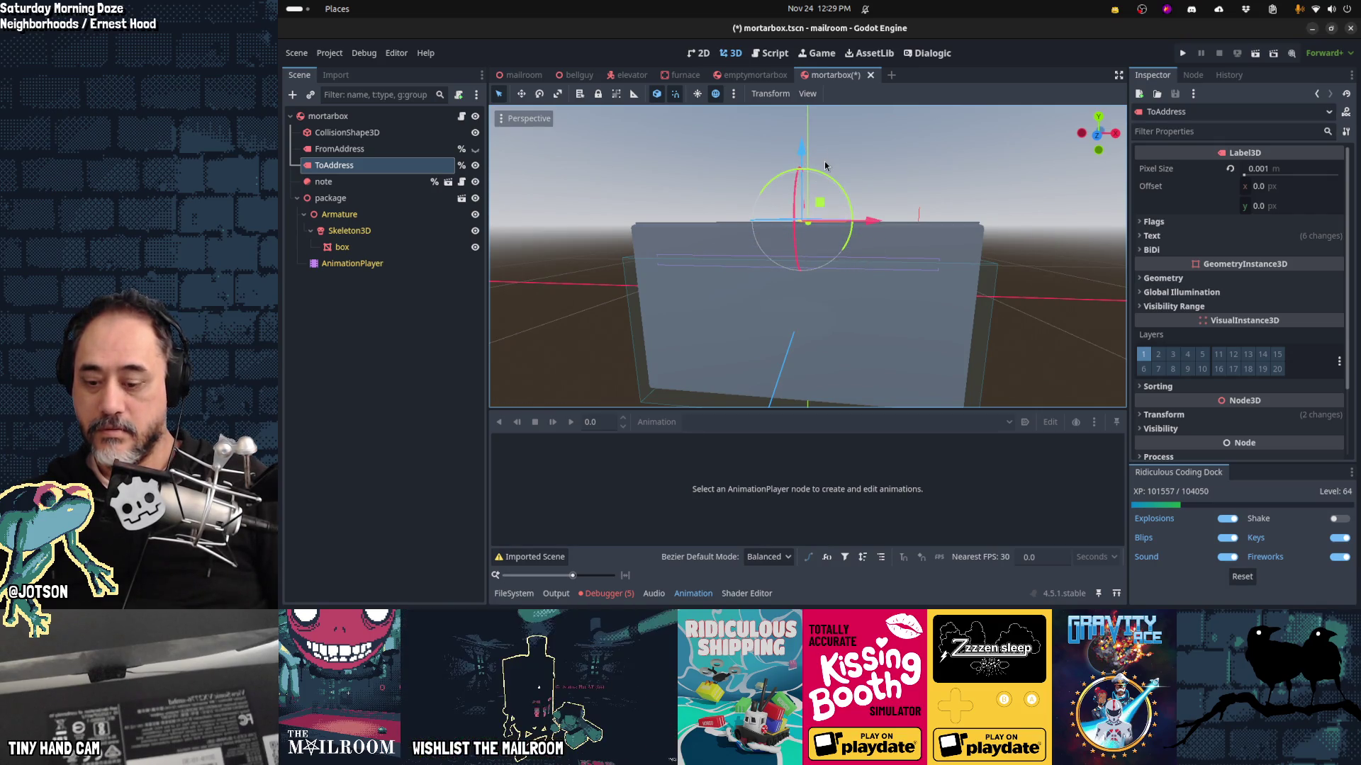
pyautogui.press('KP_1')
pyautogui.scroll(3, 849, 197)
pyautogui.moveTo(850, 197)
pyautogui.mouseDown()
pyautogui.moveTo(851, 306)
pyautogui.moveTo(894, 344)
pyautogui.moveTo(884, 356)
pyautogui.moveTo(918, 295)
pyautogui.moveTo(875, 337)
pyautogui.moveTo(750, 363)
pyautogui.moveTo(819, 360)
pyautogui.moveTo(948, 308)
pyautogui.moveTo(928, 312)
pyautogui.mouseUp()
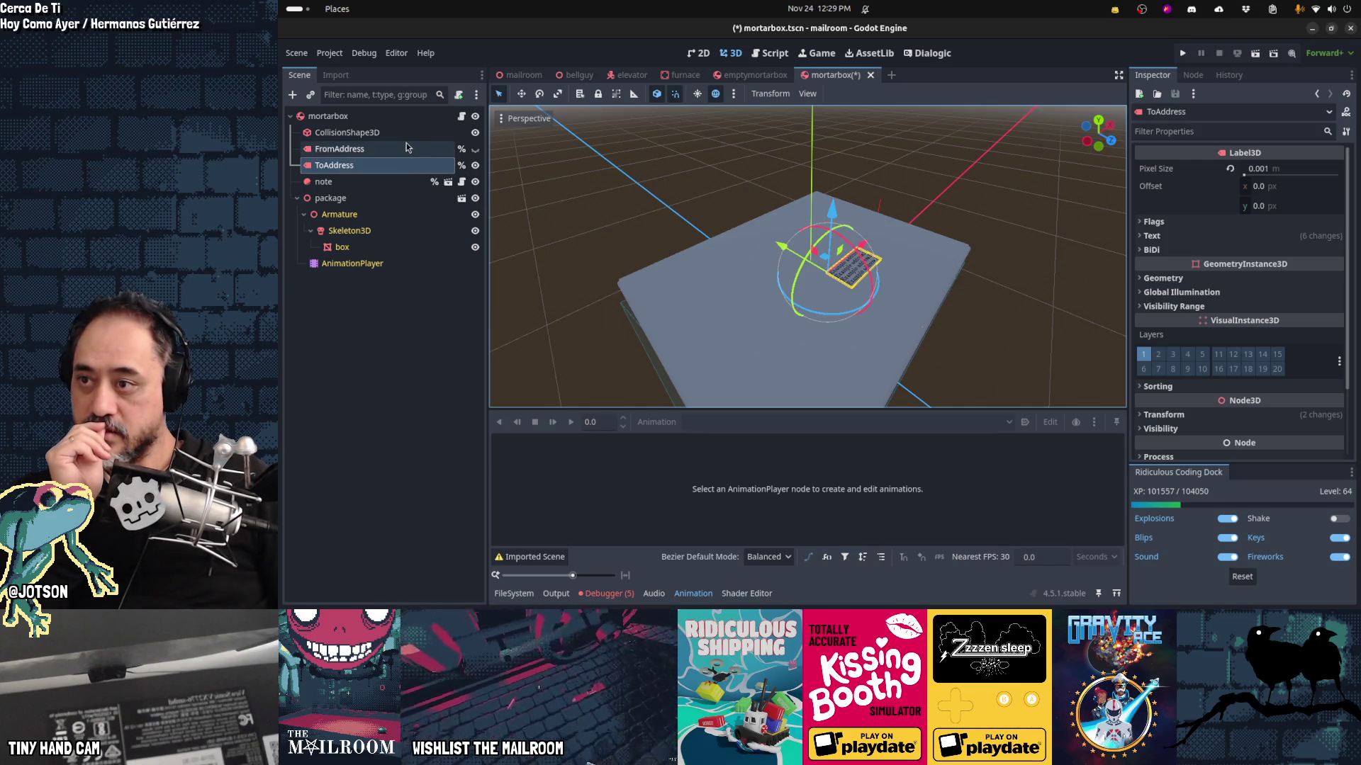
# Step: Select the package node, frame it, and orbit around it
pyautogui.click(372, 204)
pyautogui.press('f')
pyautogui.moveTo(763, 197)
pyautogui.mouseDown()
pyautogui.moveTo(598, 289)
pyautogui.moveTo(886, 284)
pyautogui.moveTo(1082, 241)
pyautogui.moveTo(708, 250)
pyautogui.mouseUp()
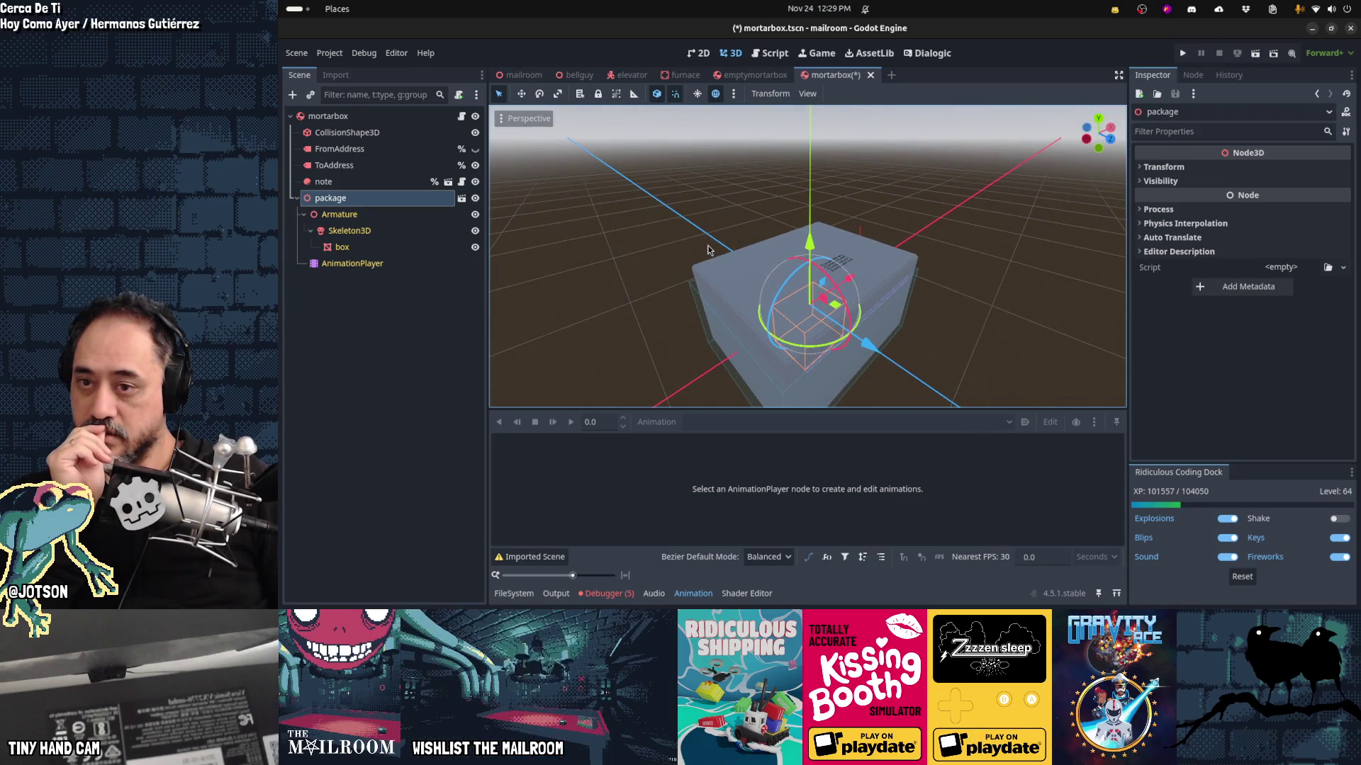
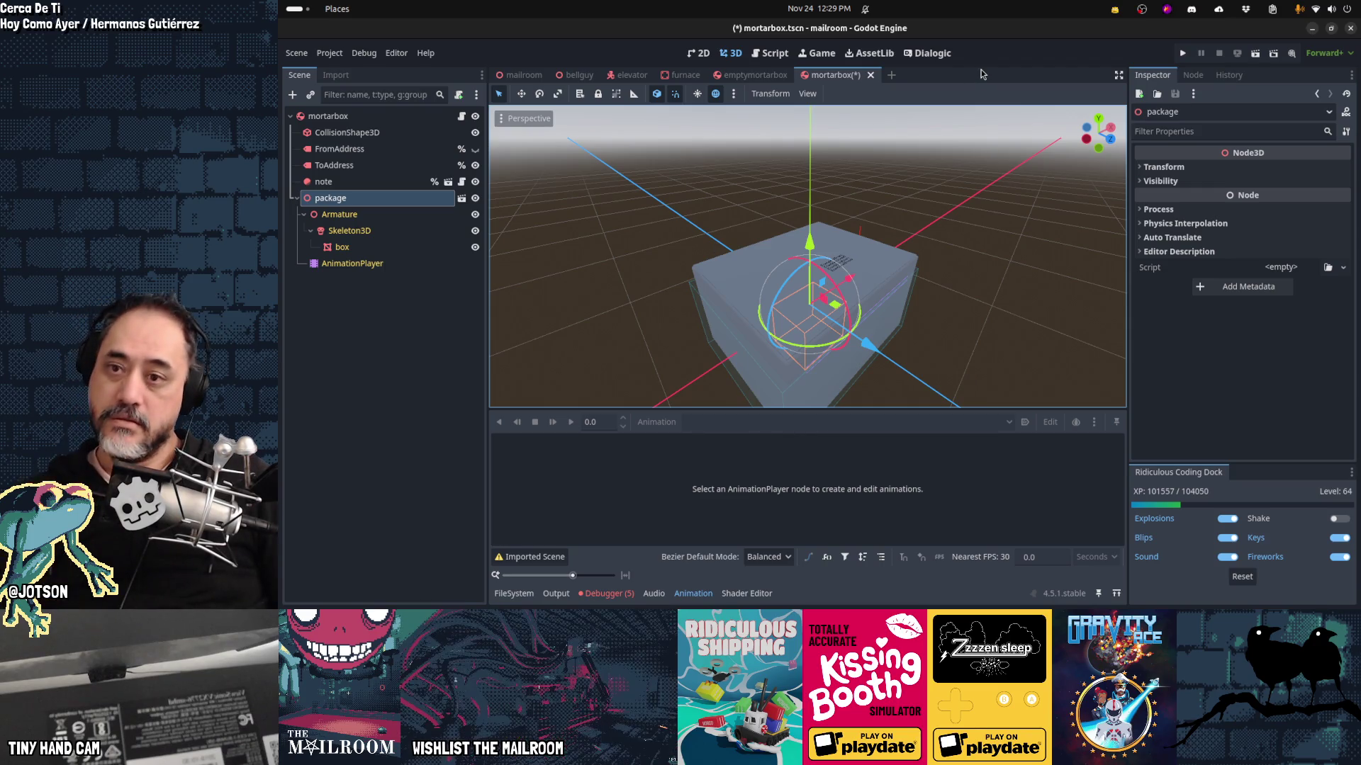
# Step: Launch the game with F5, stop it with F8, and relaunch it for the playtest
pyautogui.press('F5')
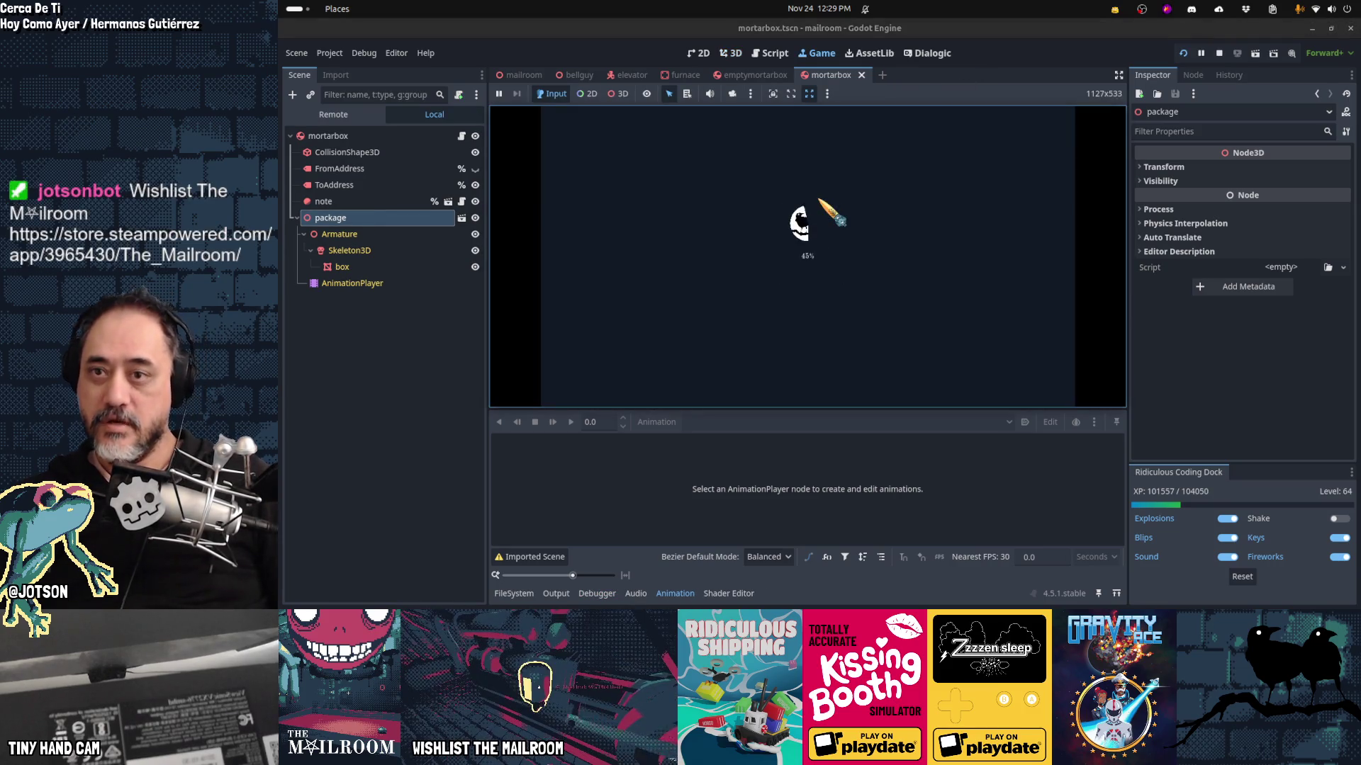
pyautogui.press('F8')
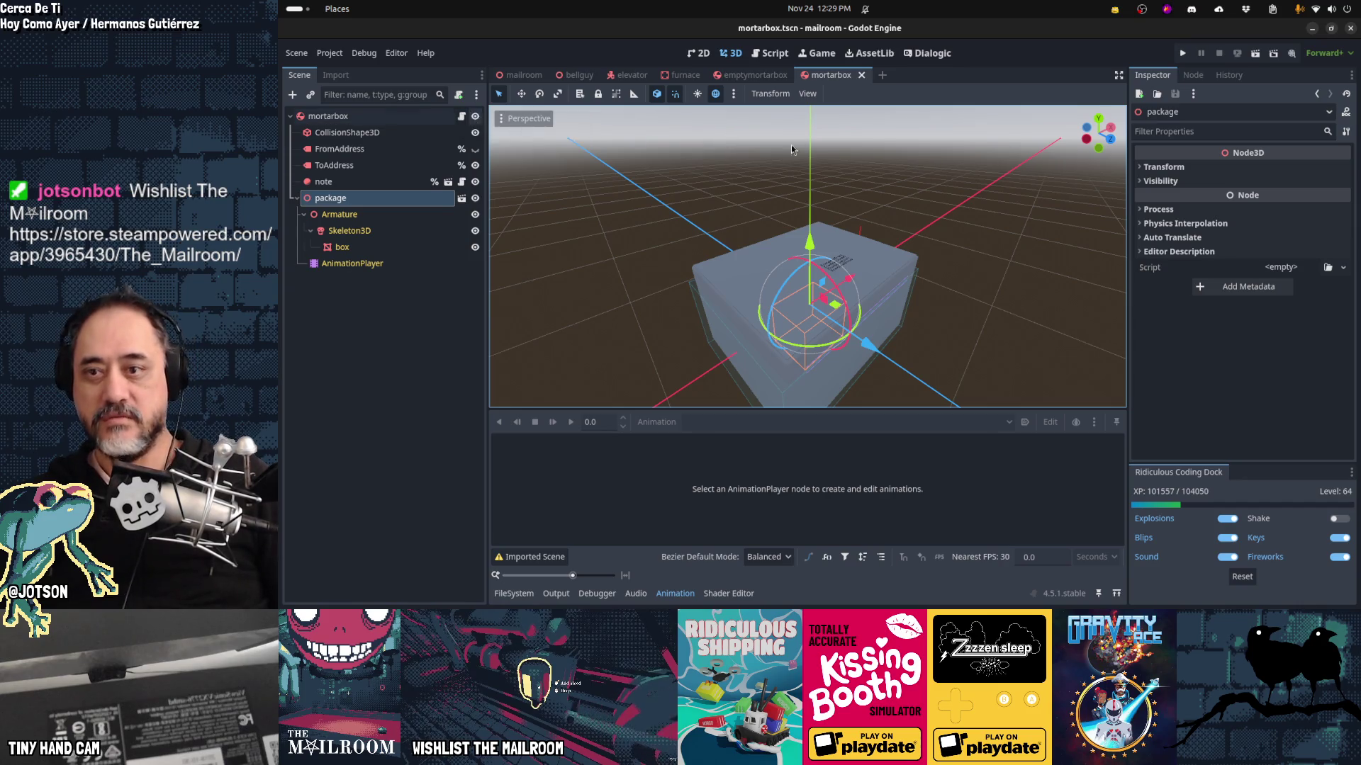
pyautogui.press('F5')
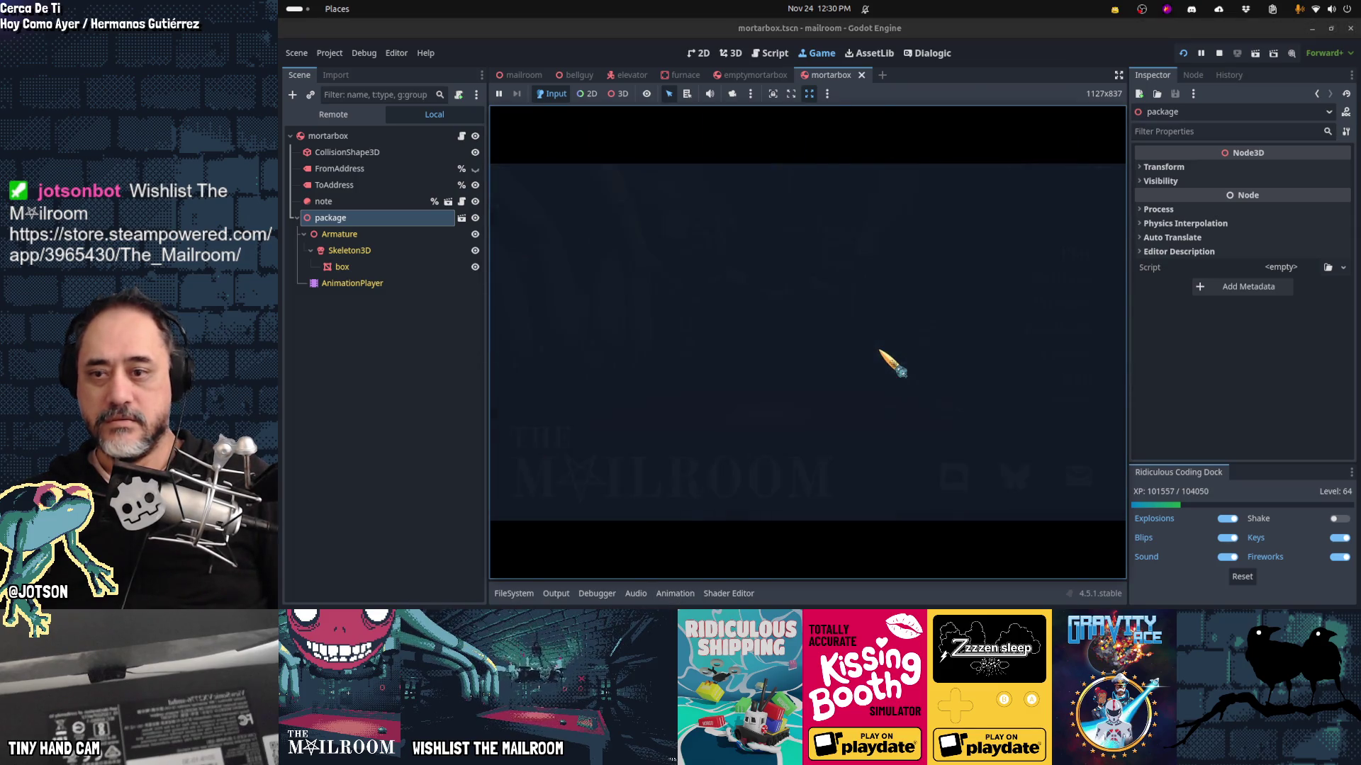
# Step: Deliver a mortar box with the 'deliver mortarbox' console command, grab it and inspect its address label
pyautogui.write('deliver mortarb')
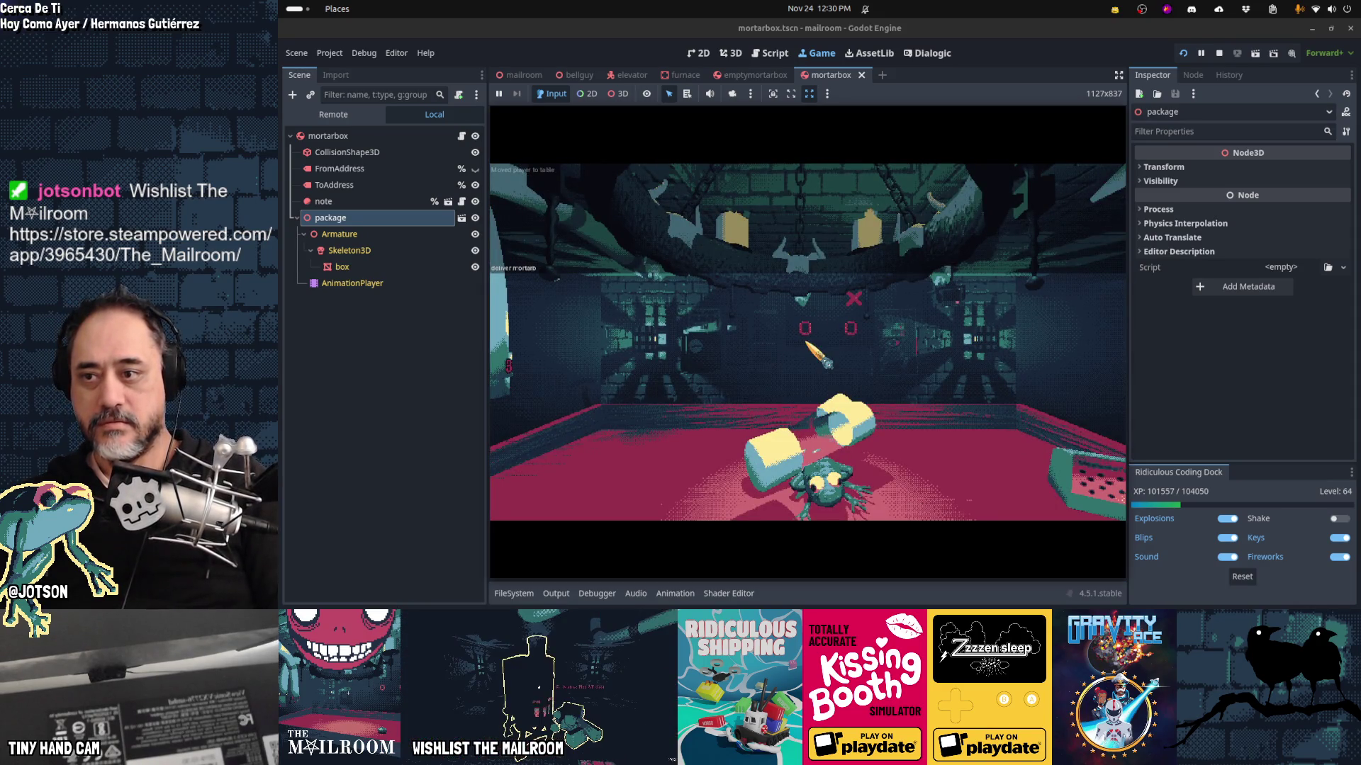
pyautogui.press('Return')
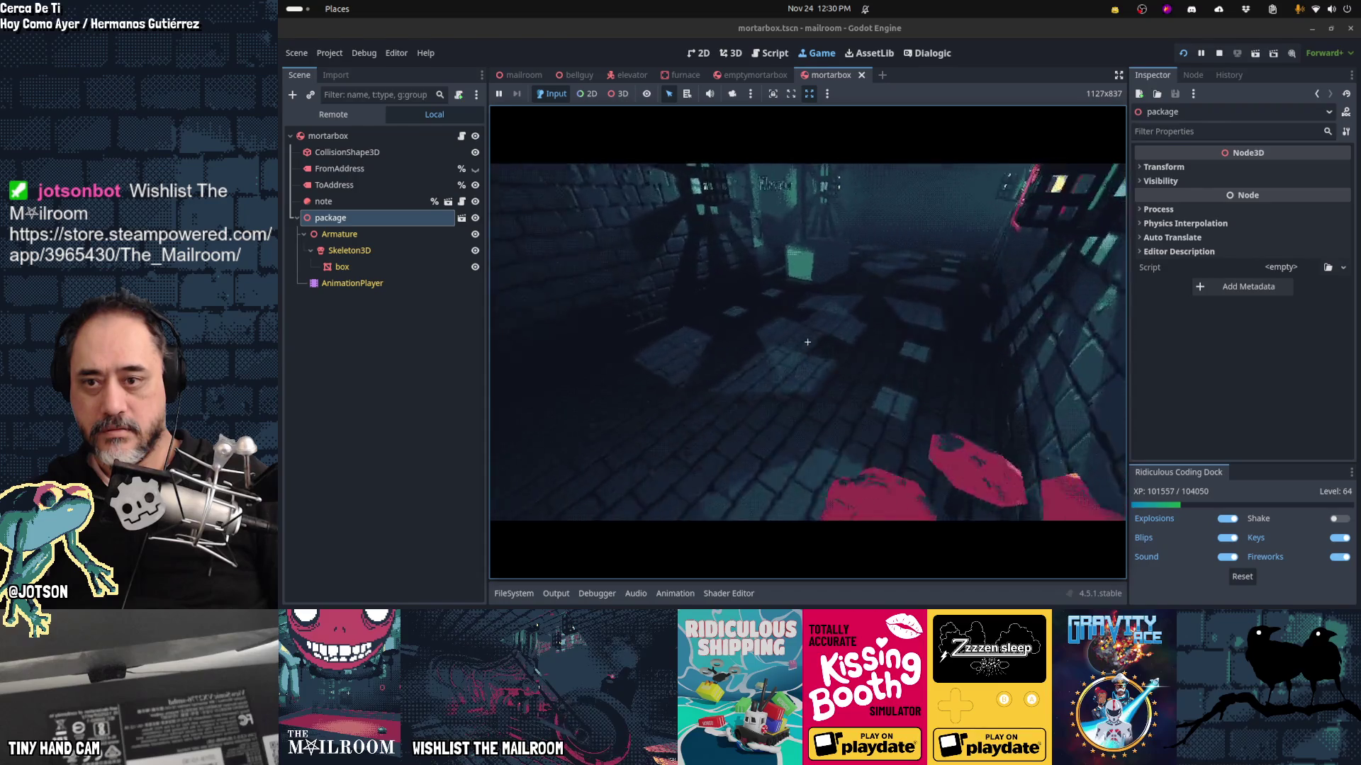
pyautogui.click(807, 342)
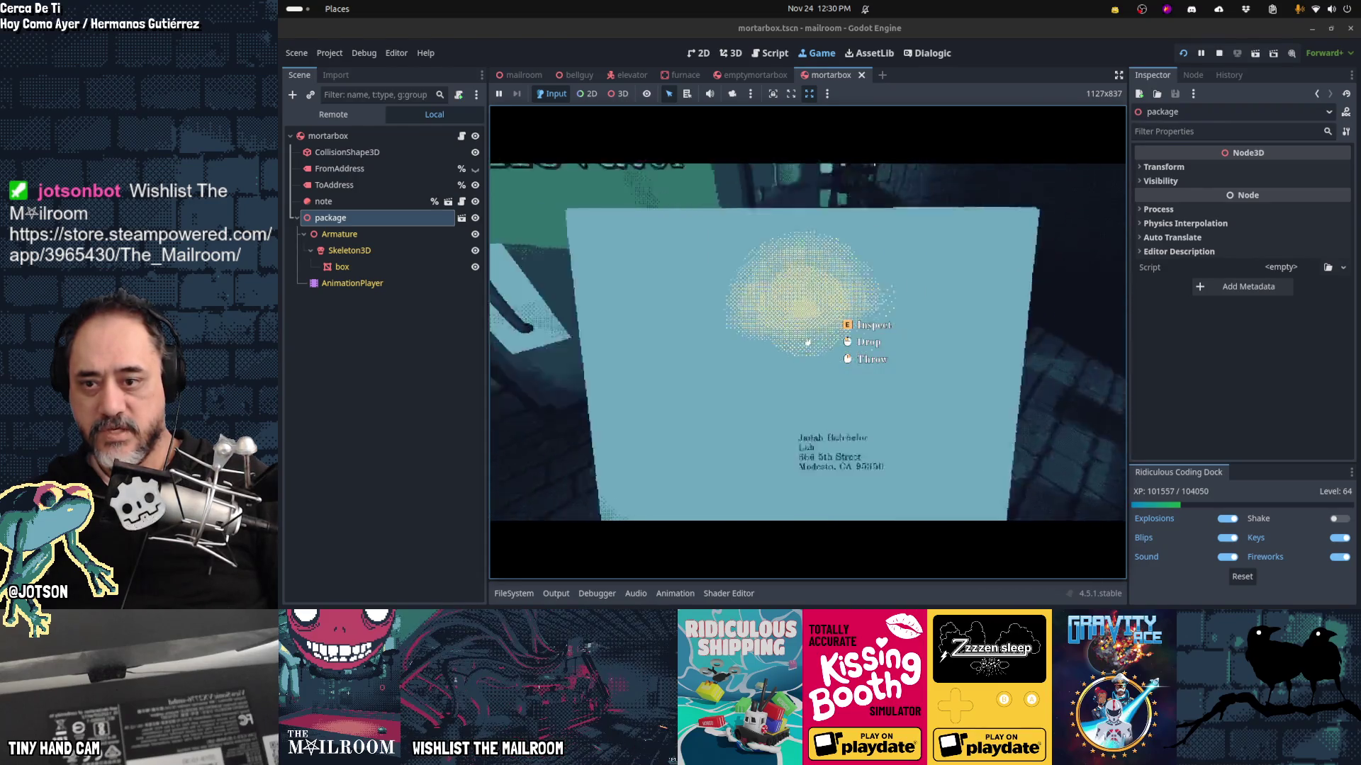
pyautogui.press('e')
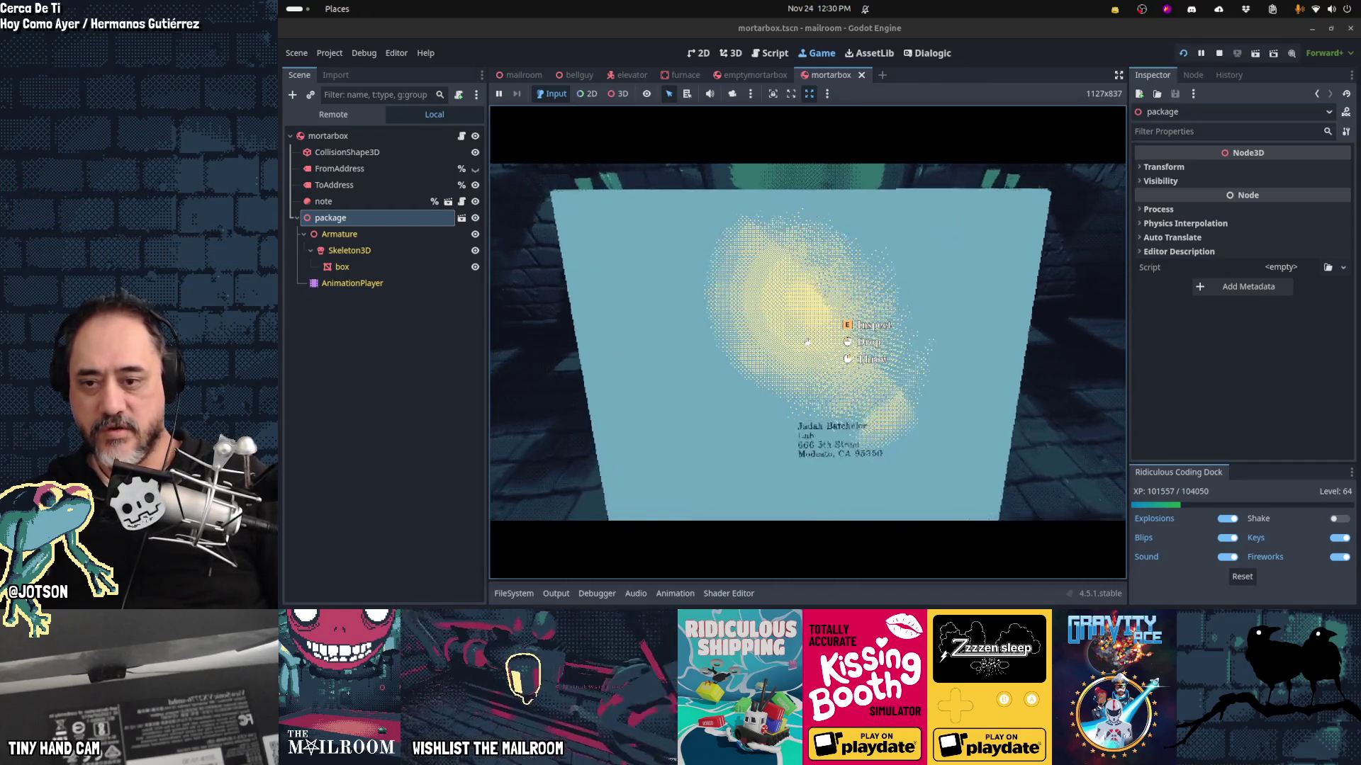
# Step: Open the held mortar box, set it on the floor, and pick it back up
pyautogui.click(807, 343)
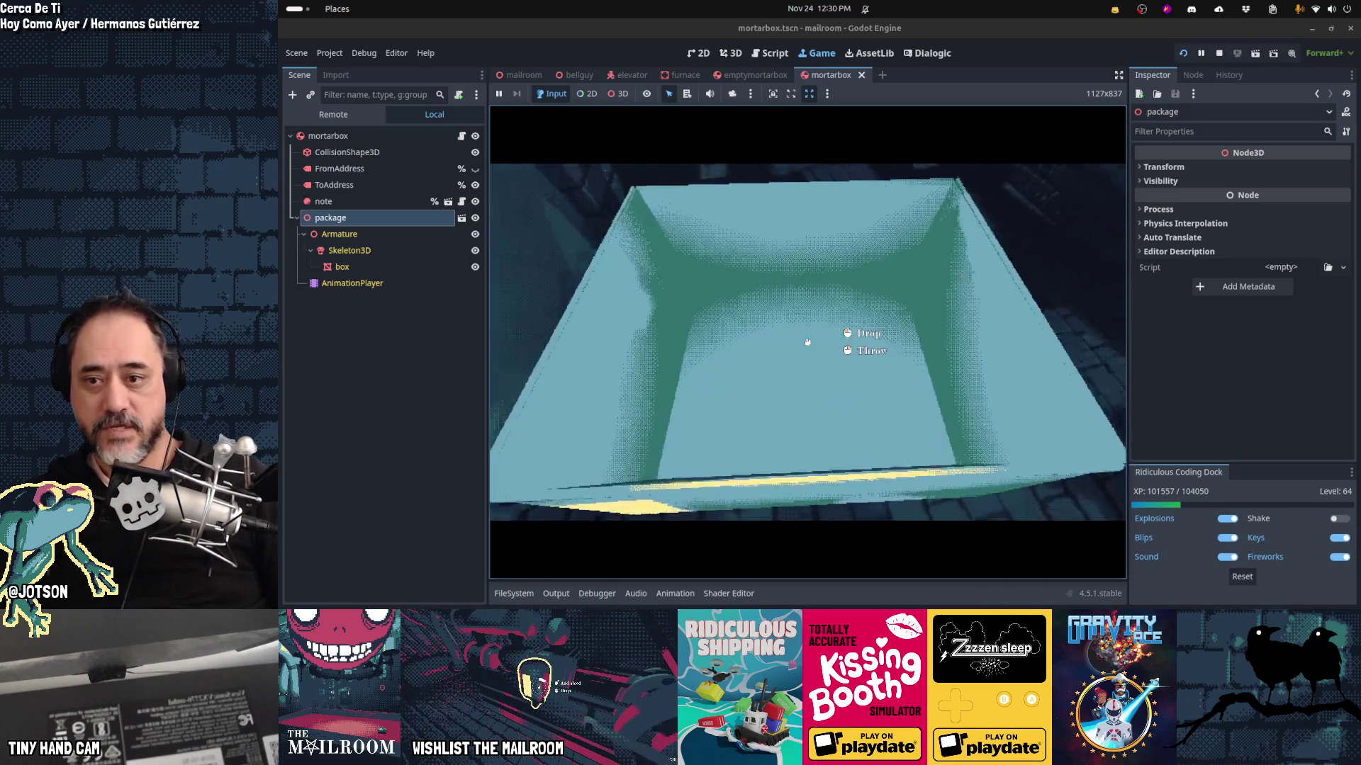
pyautogui.click(807, 342)
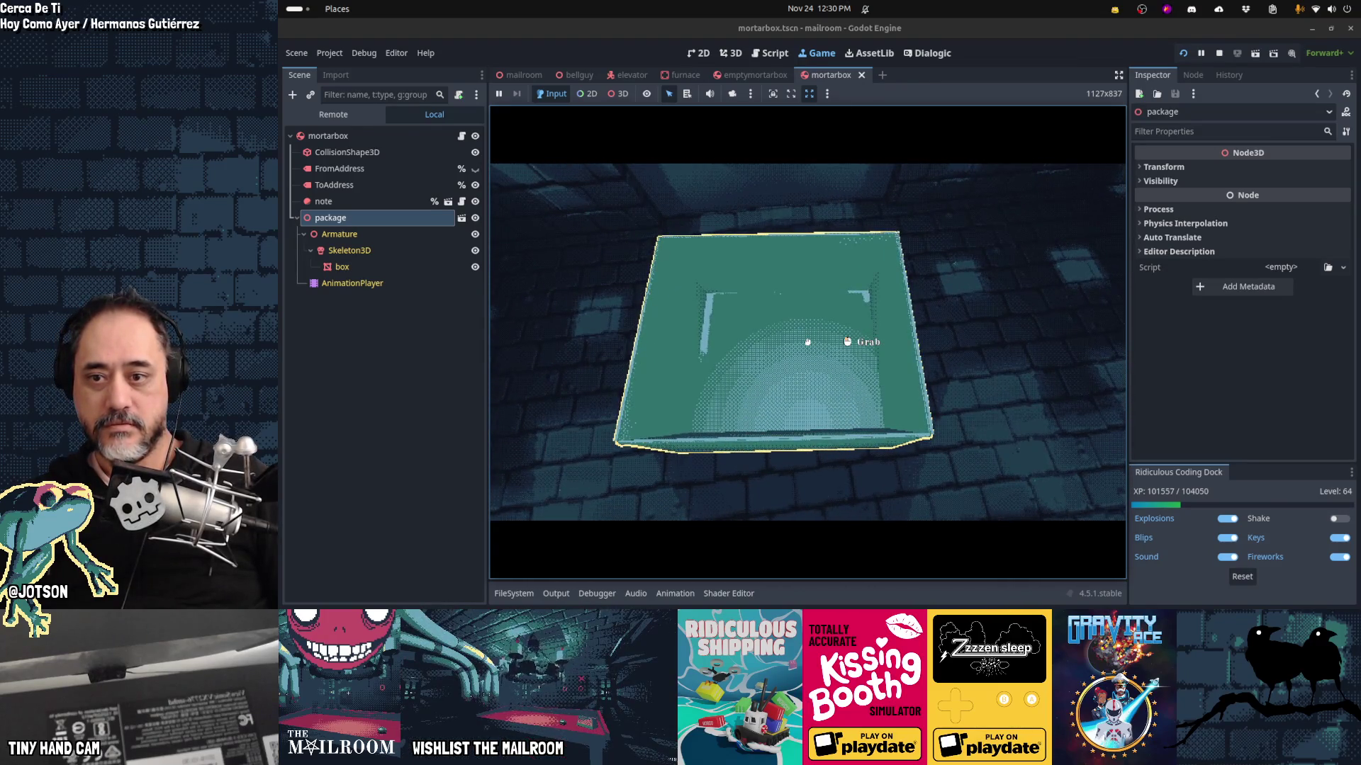
pyautogui.click(808, 342)
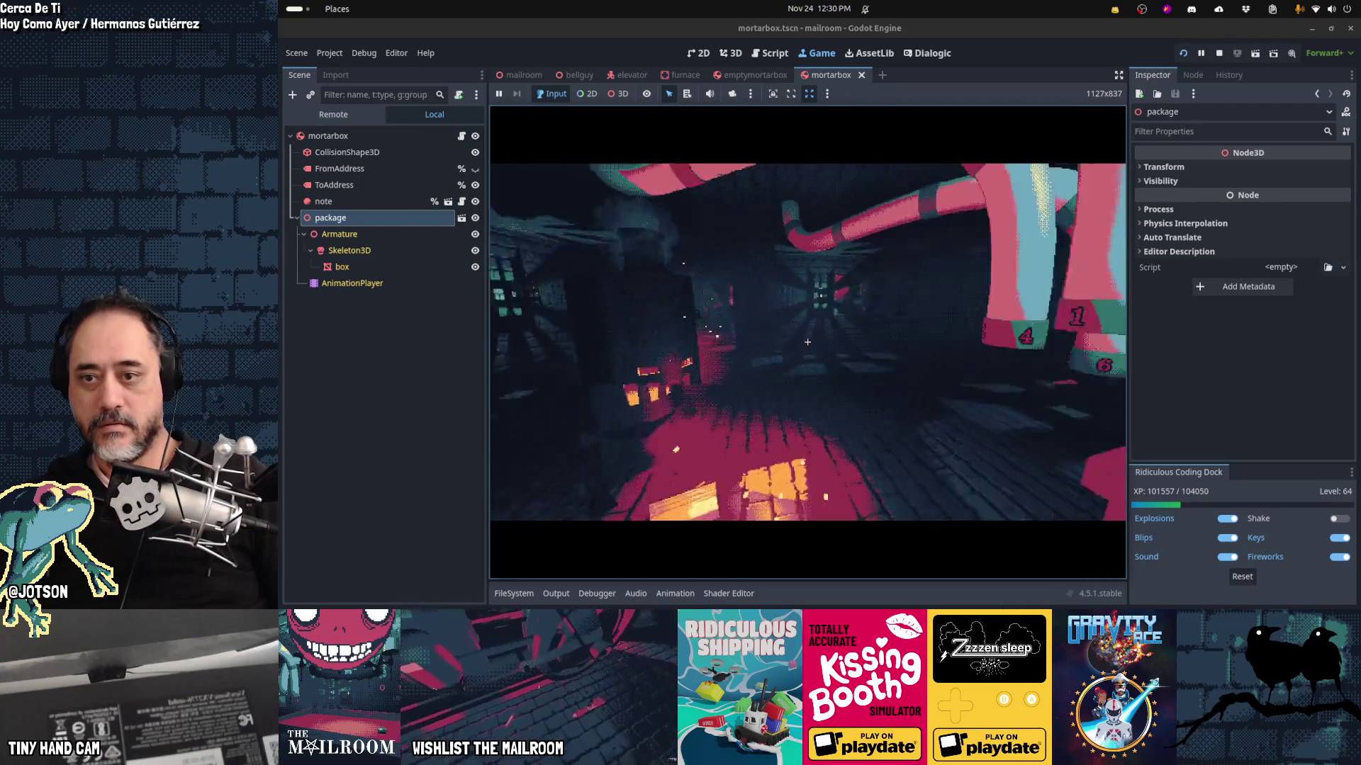
pyautogui.click(808, 341)
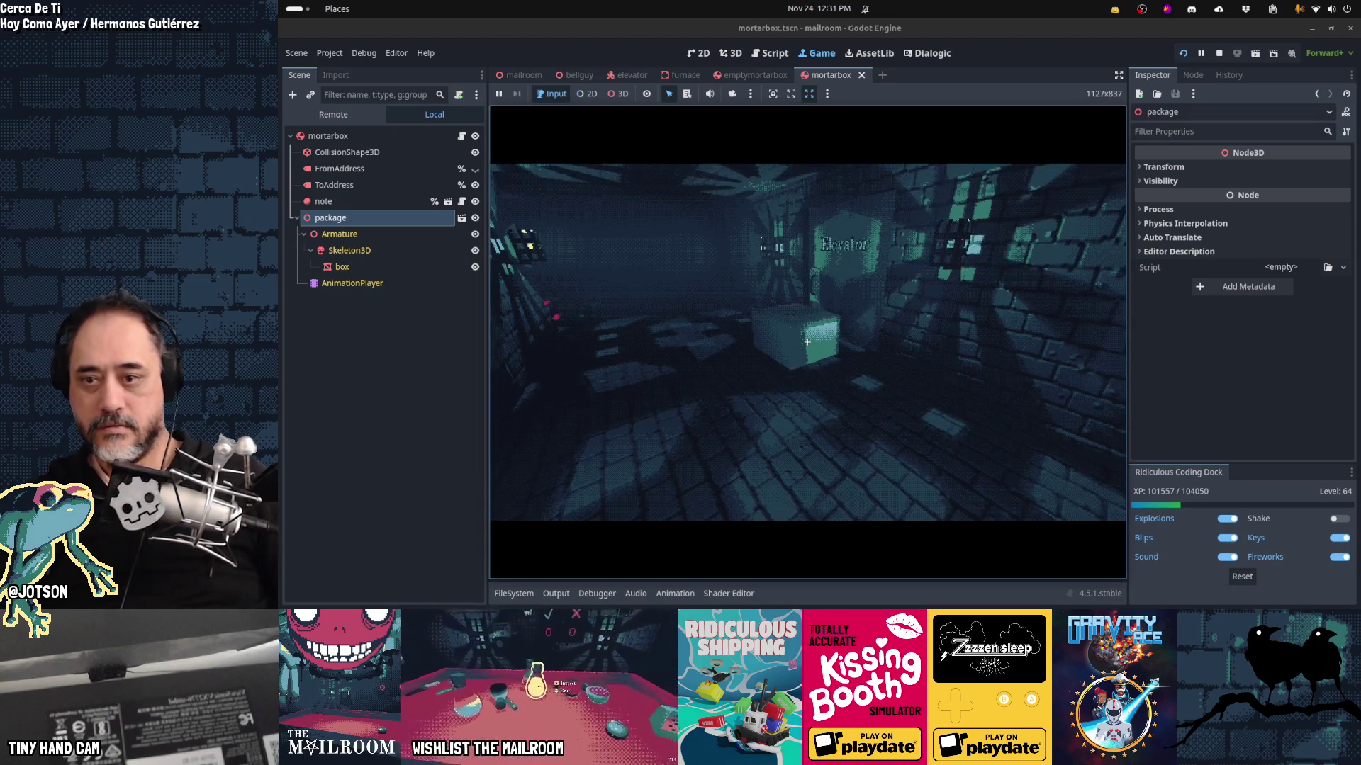
# Step: Walk to the mortar box, grab and drop it, then pause and stop the game
pyautogui.press('w')
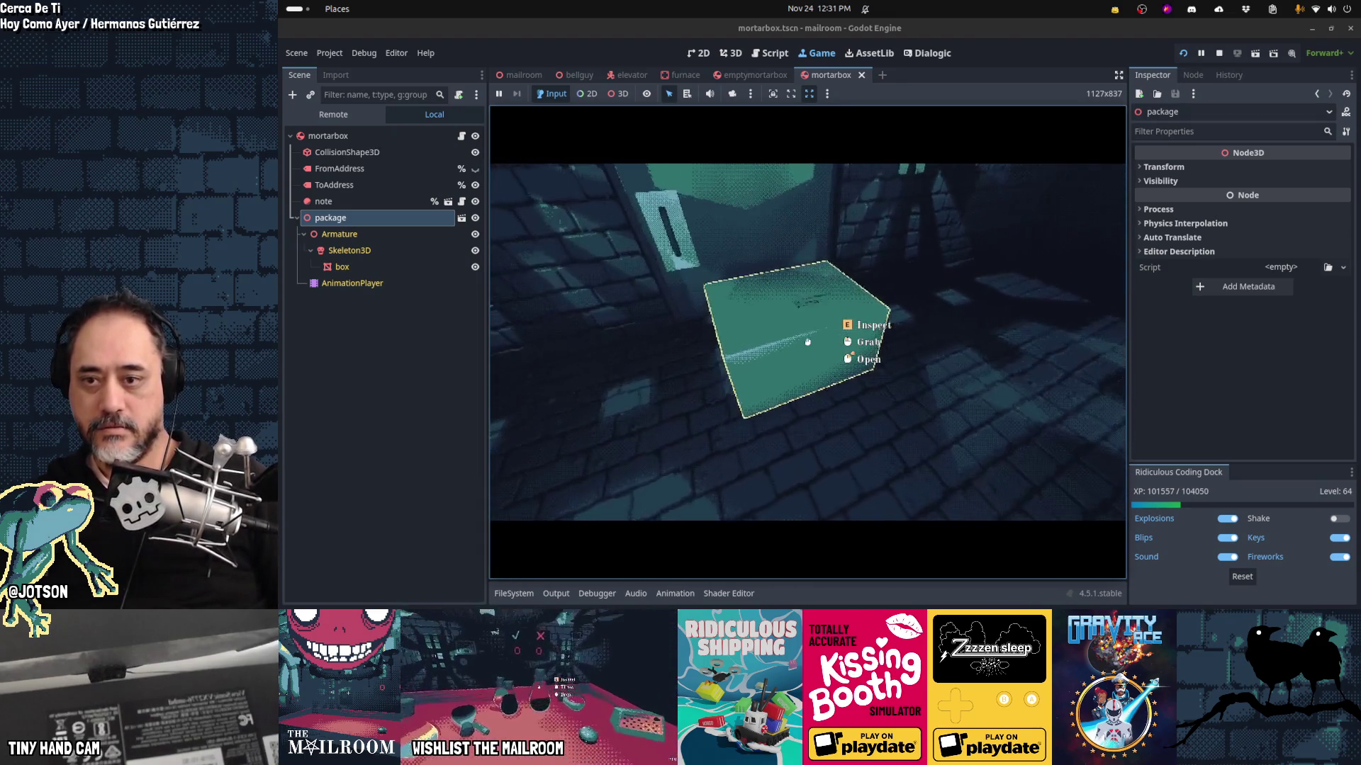
pyautogui.click(807, 342)
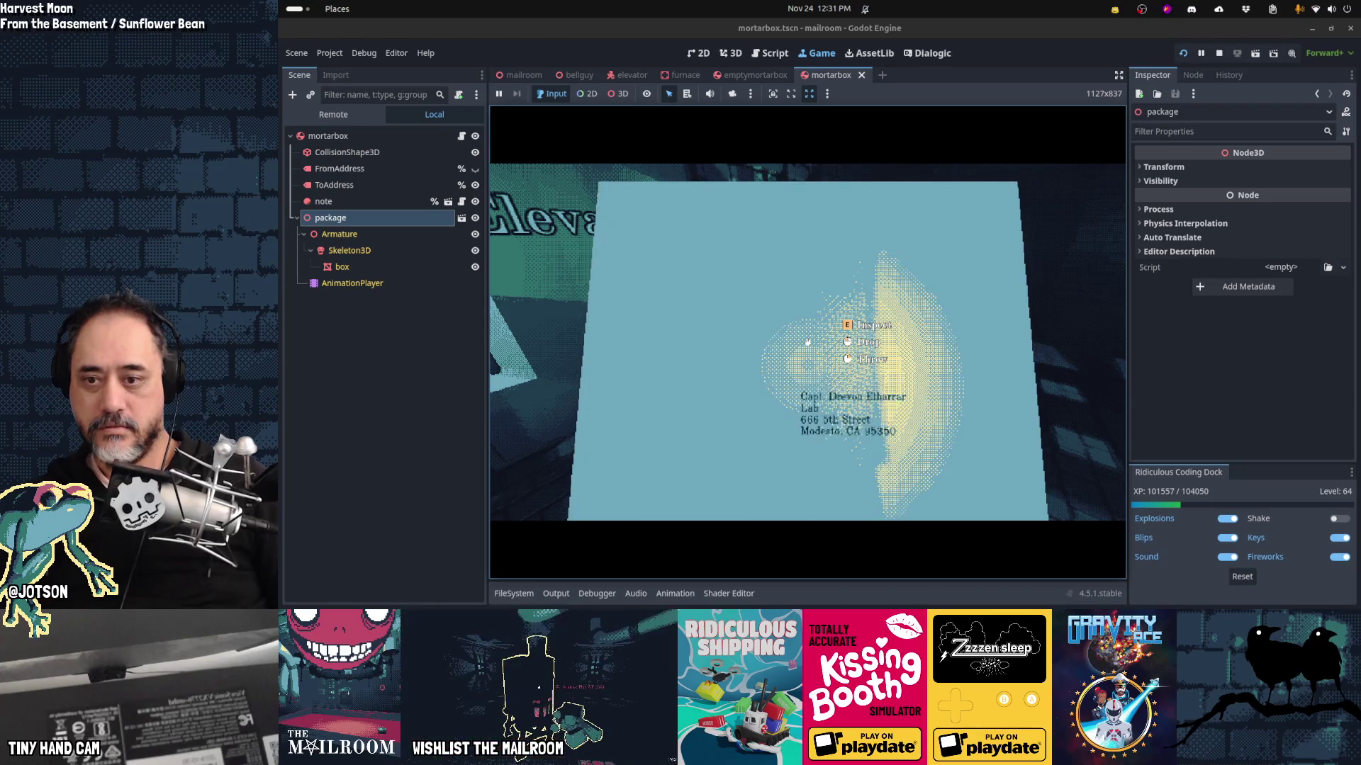
pyautogui.click(807, 341)
pyautogui.hotkey('alt', 'Tab')
pyautogui.hotkey('alt', 'Tab')
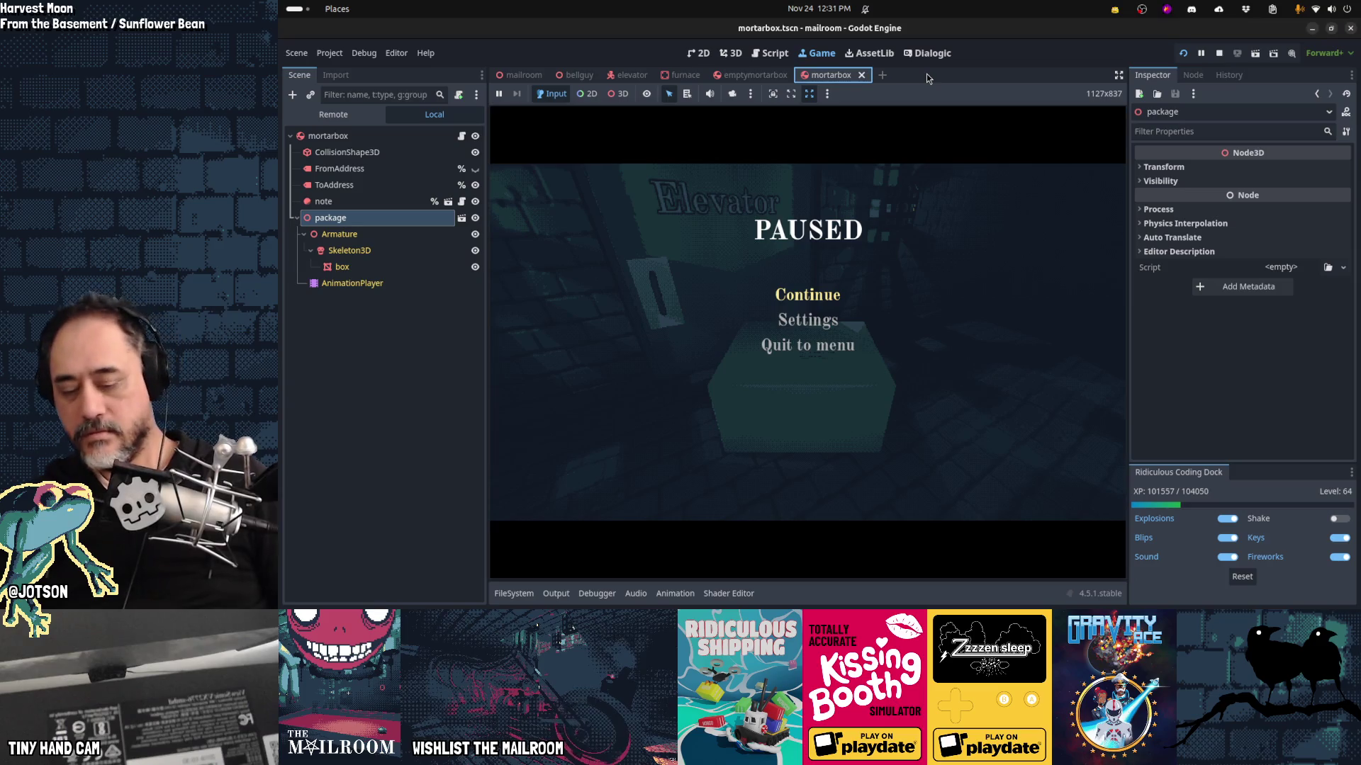
pyautogui.press('F8')
# Step: Reset the mortarbox root's Label Floor to 0 and save the scene
pyautogui.click(333, 115)
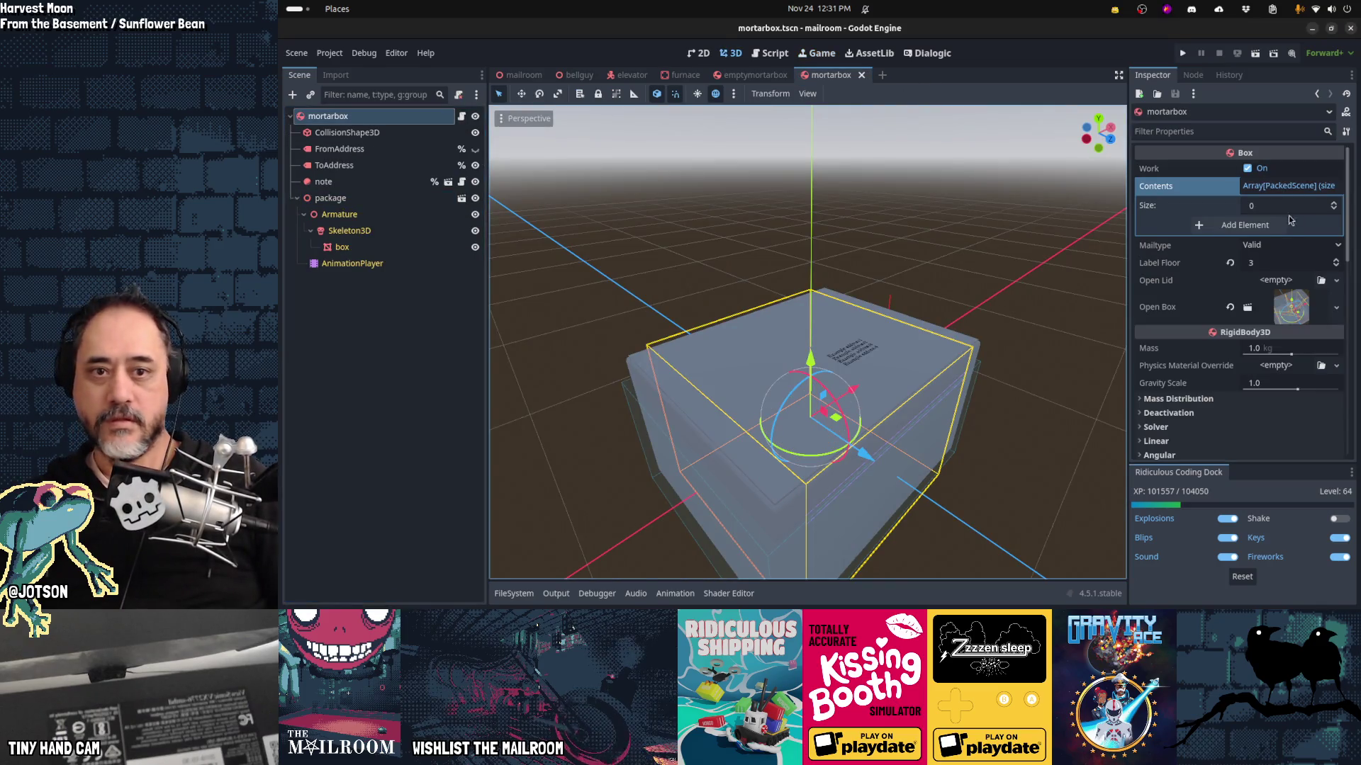
pyautogui.click(1337, 267)
pyautogui.hotkey('ctrl', 's')
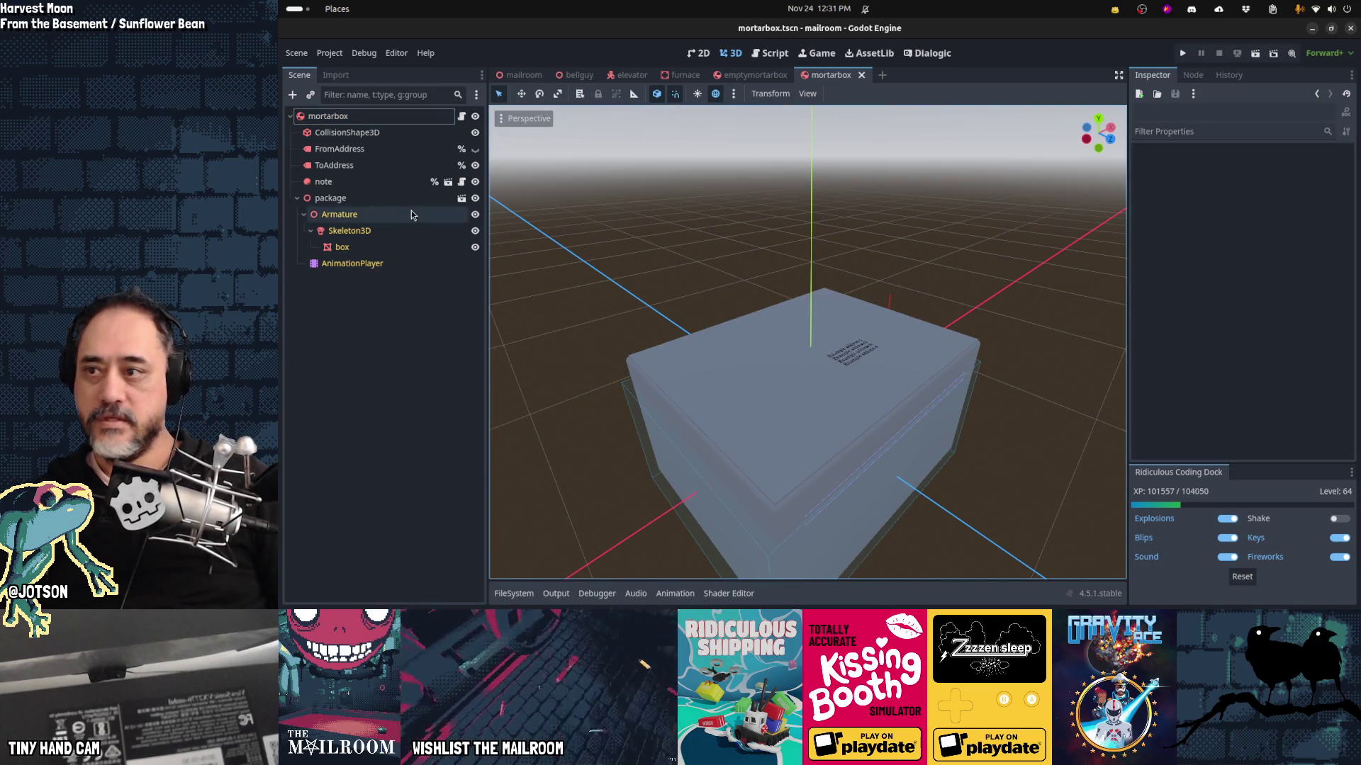
# Step: Add frog.tscn as a new Contents element, save, and relaunch the game
pyautogui.click(1286, 224)
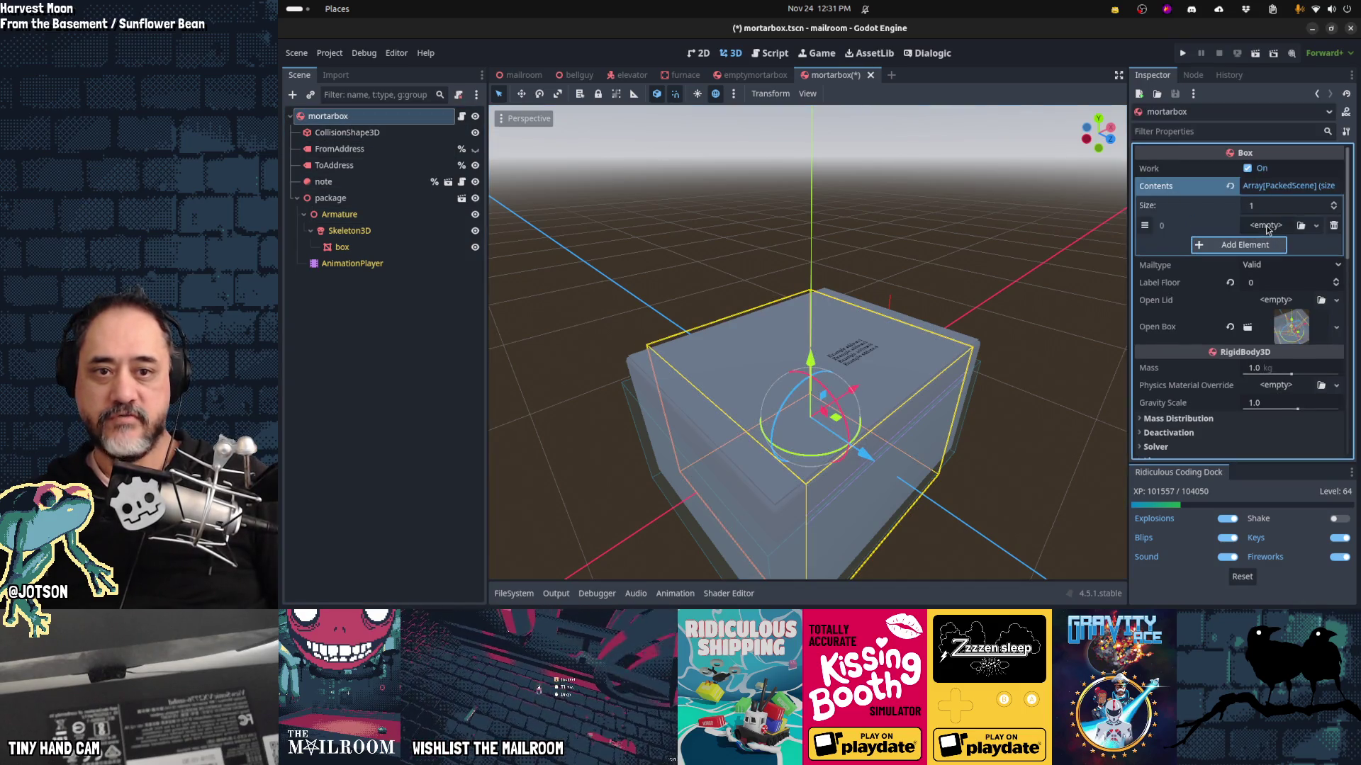
pyautogui.click(1301, 226)
pyautogui.write('frog')
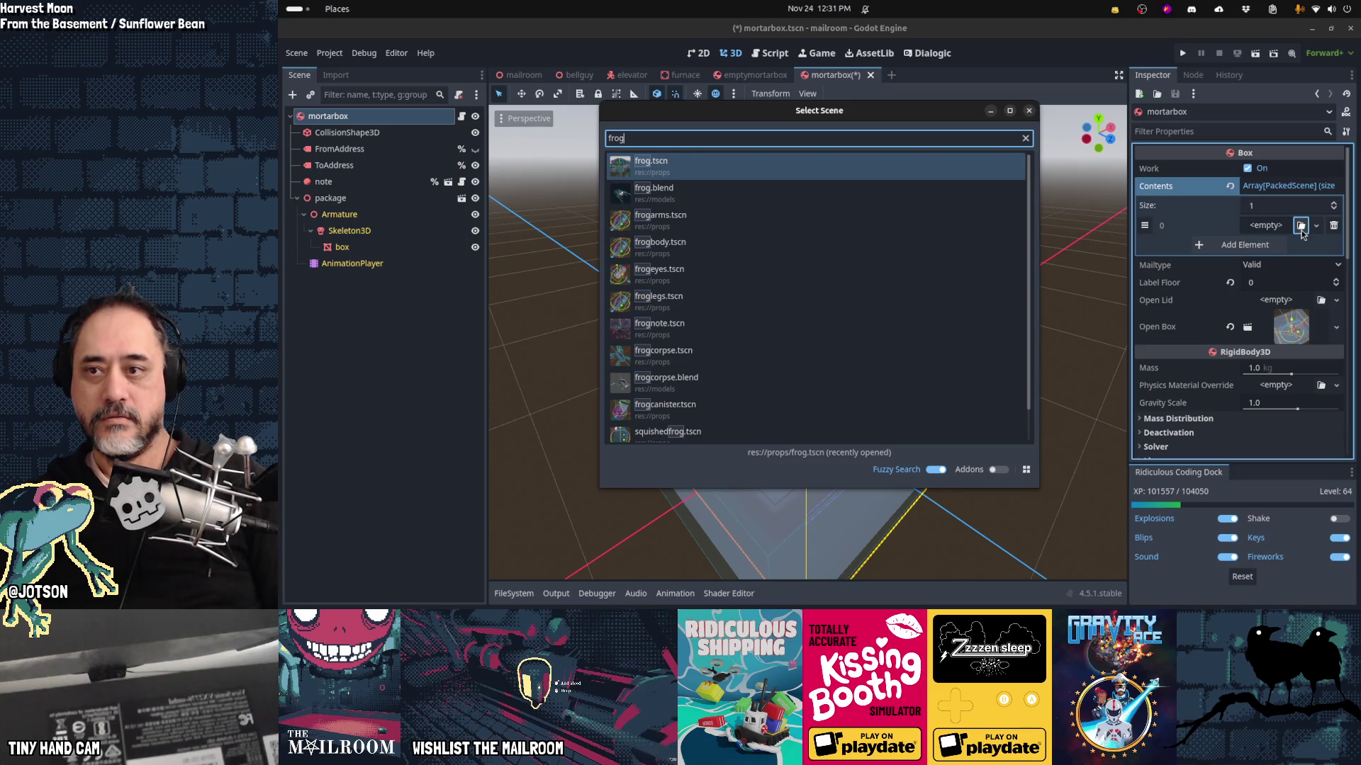
pyautogui.press('Return')
pyautogui.hotkey('ctrl', 's')
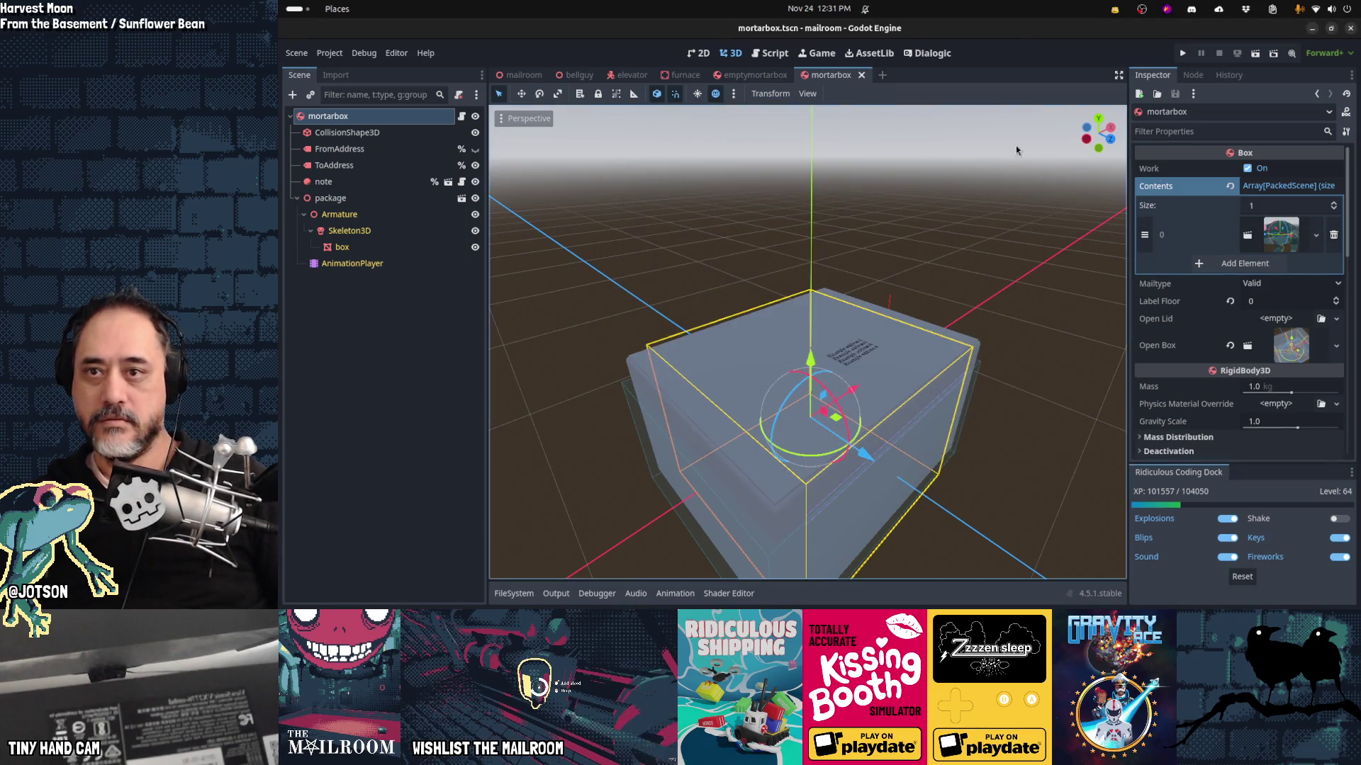
pyautogui.click(762, 77)
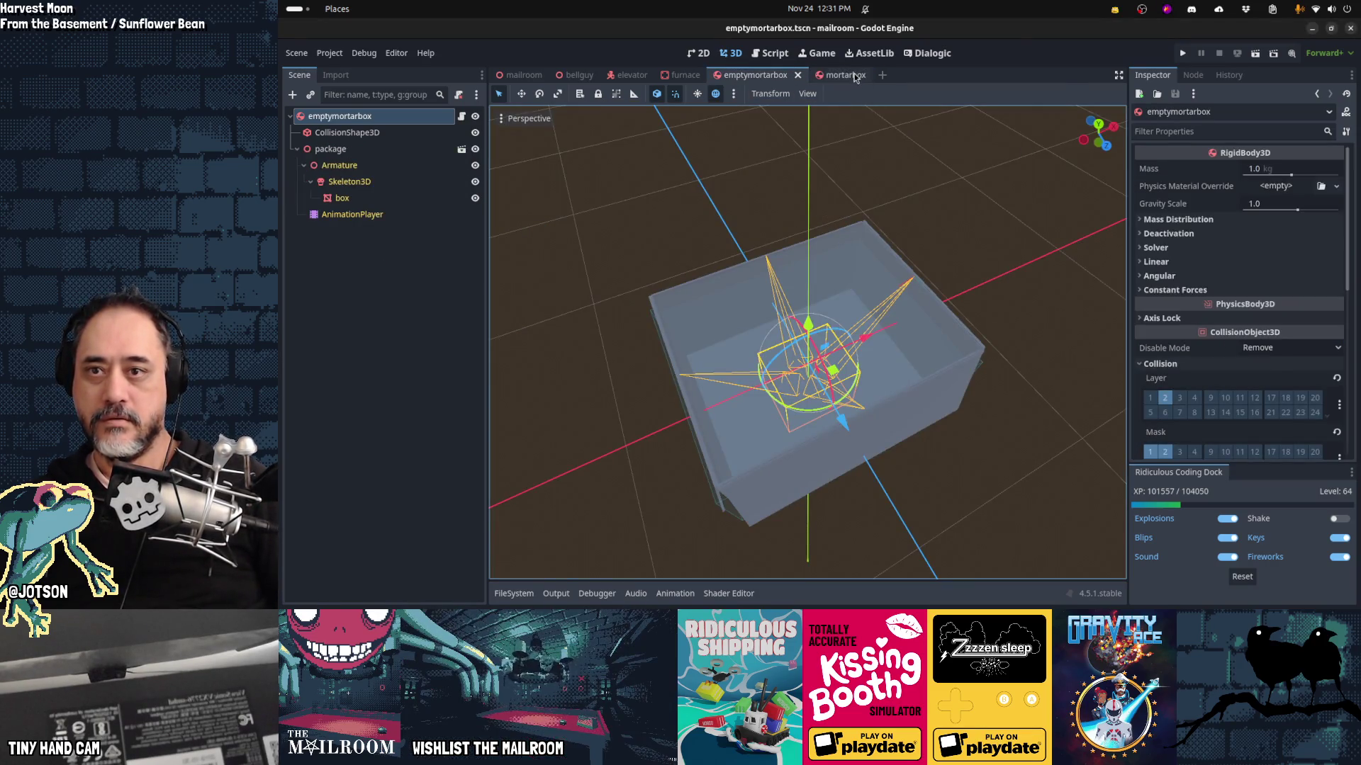
pyautogui.click(856, 78)
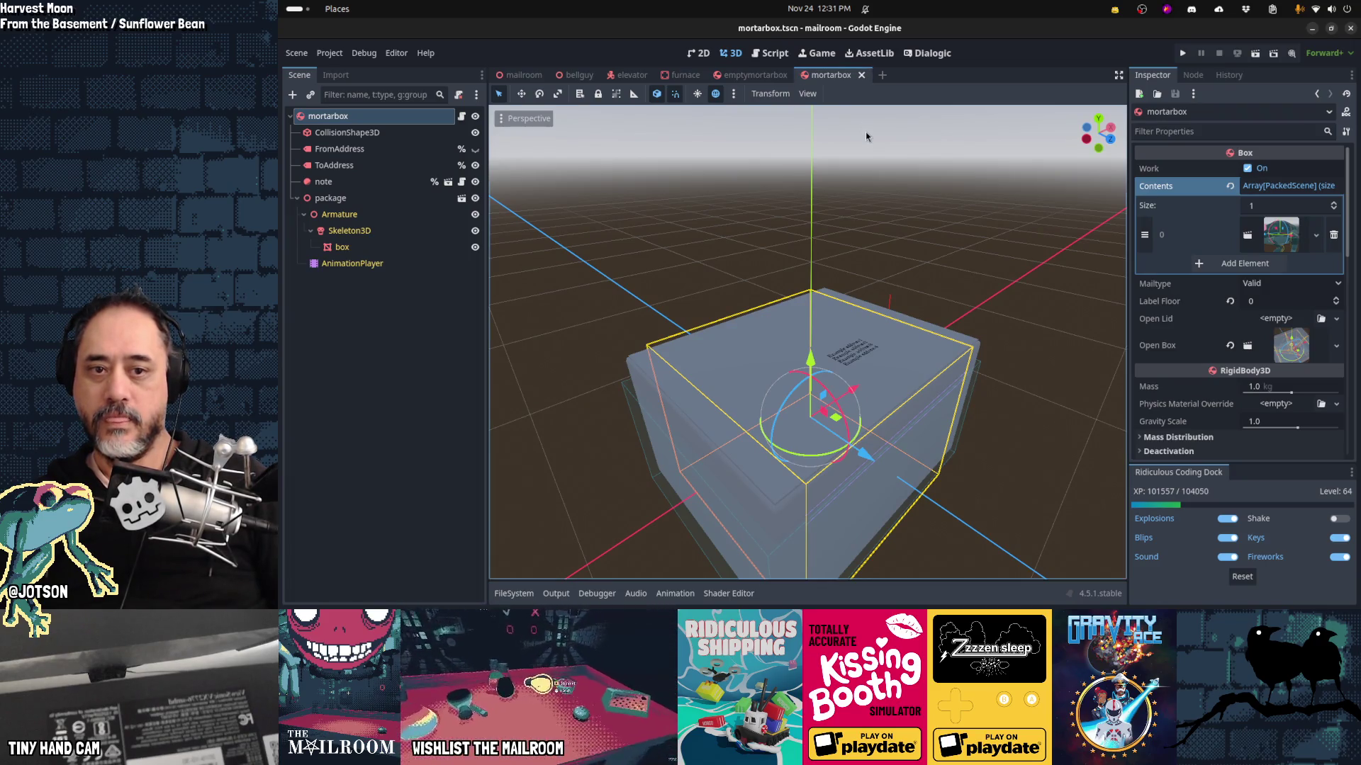
pyautogui.press('F5')
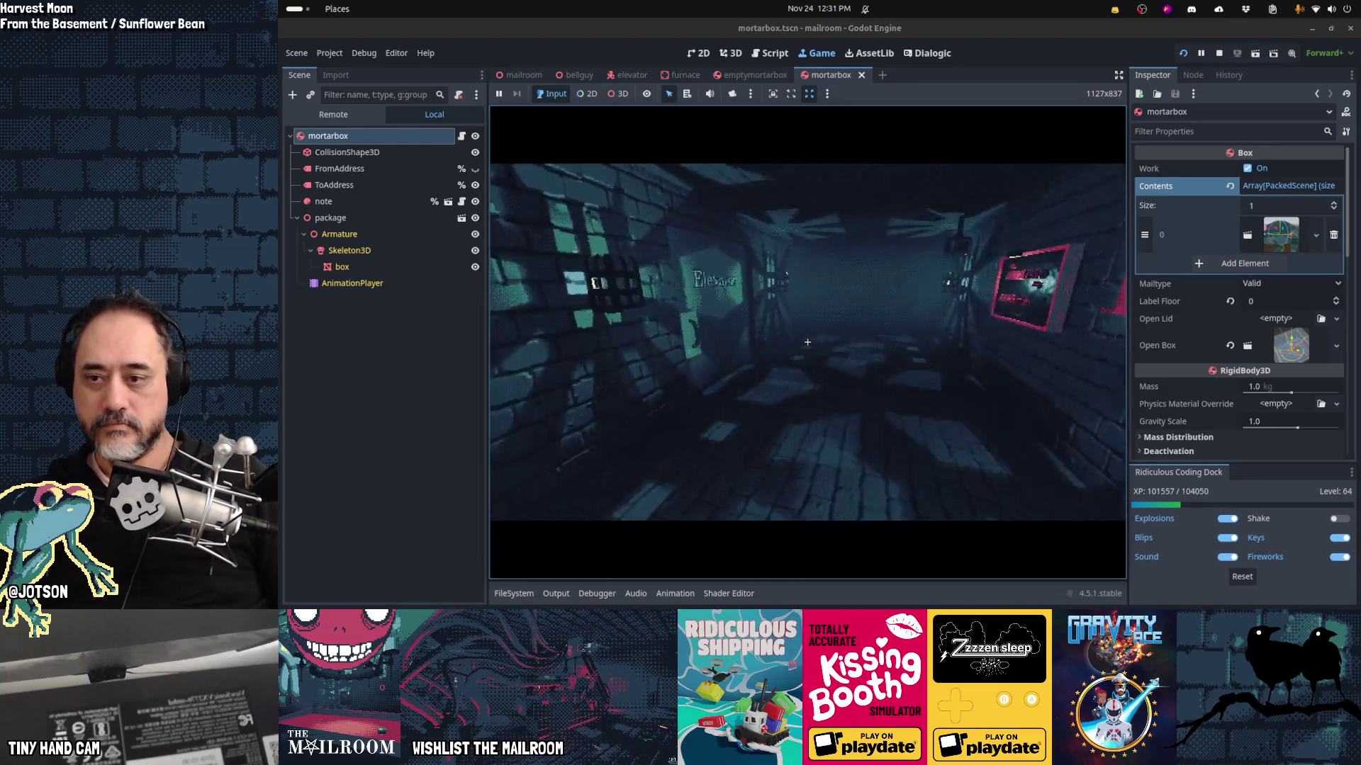
# Step: Spawn a mortar box with 'add mortarbox' and inspect its address label
pyautogui.write('add')
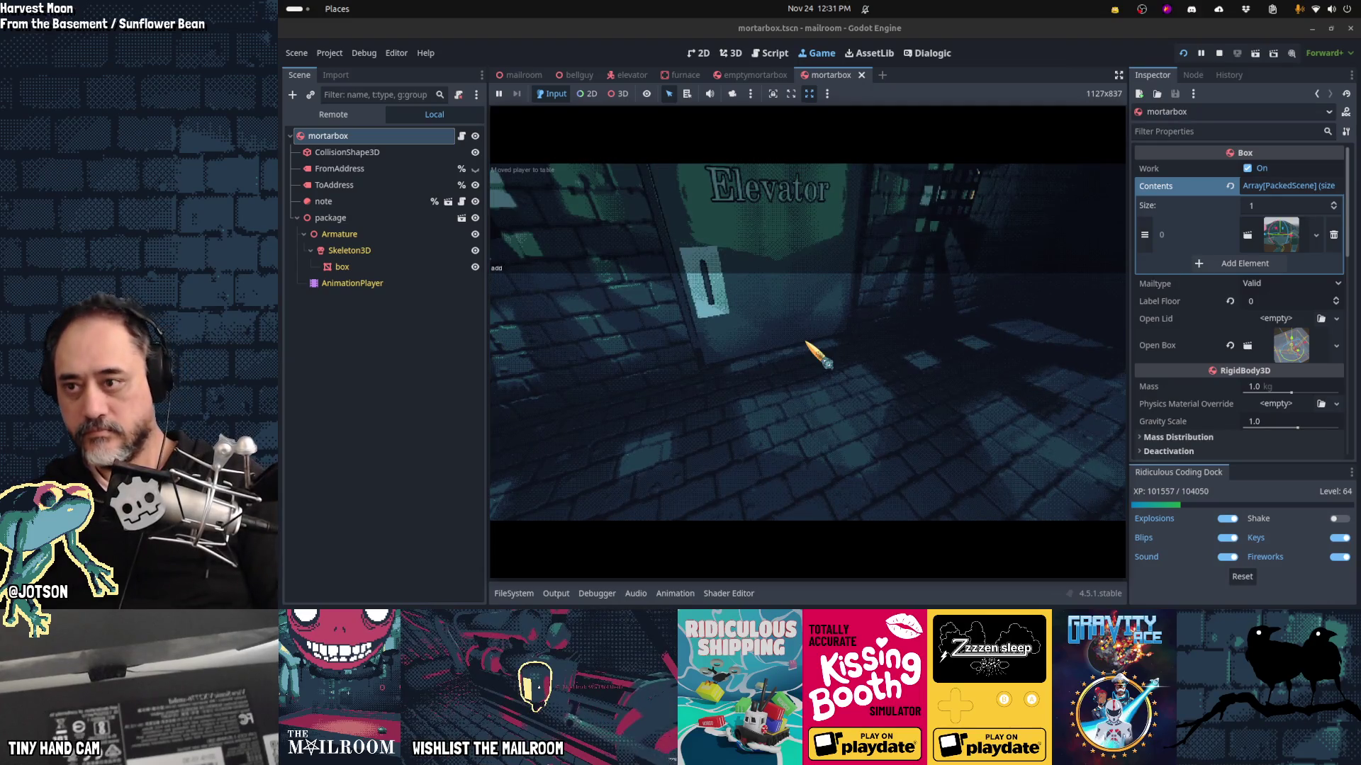
pyautogui.write(' mortarbox')
pyautogui.press('Return')
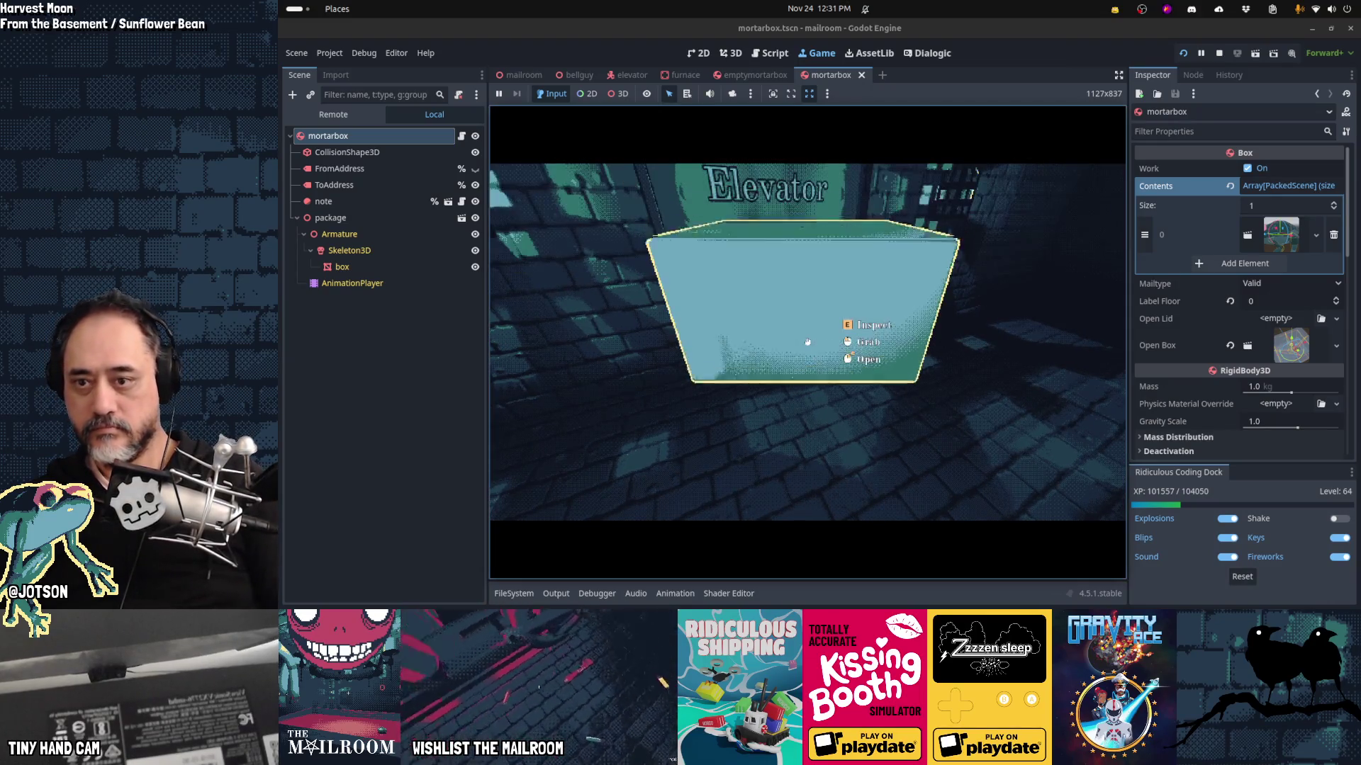
pyautogui.press('e')
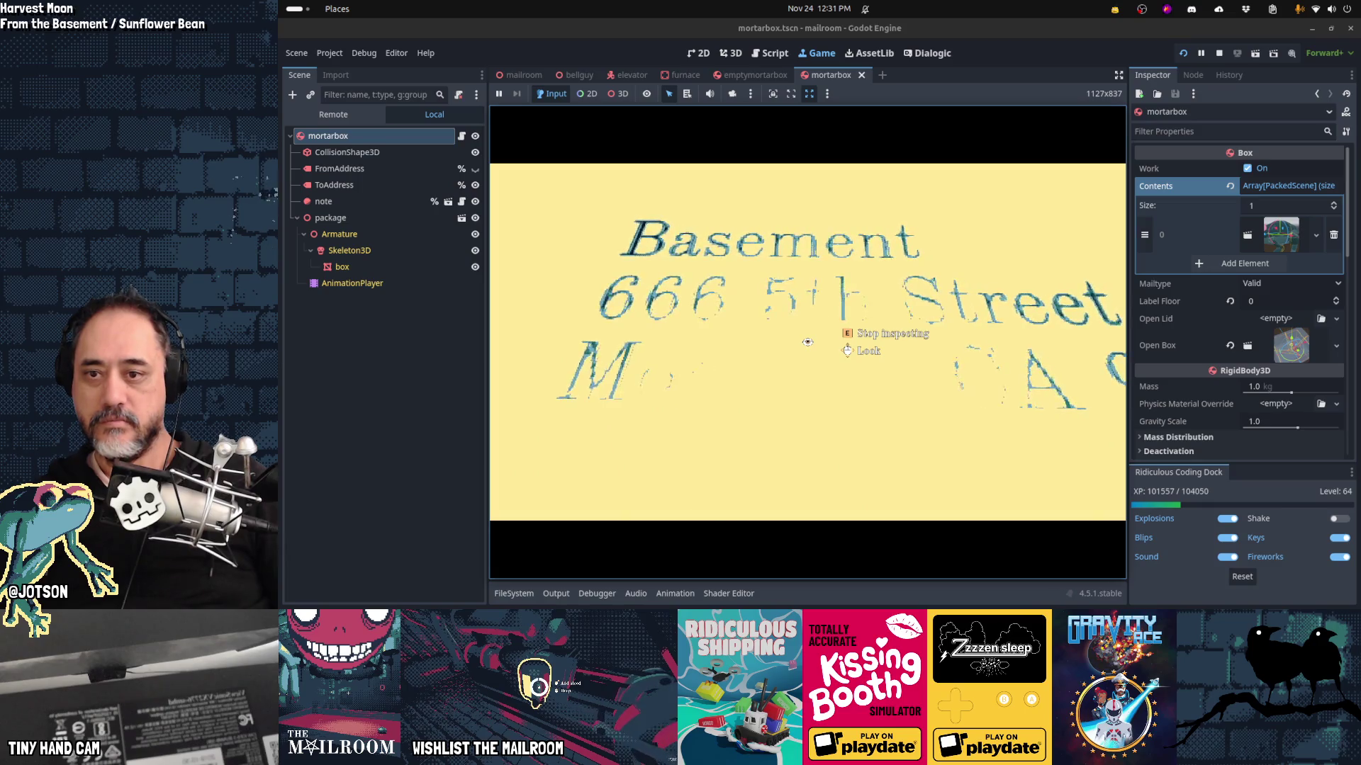
pyautogui.press('e')
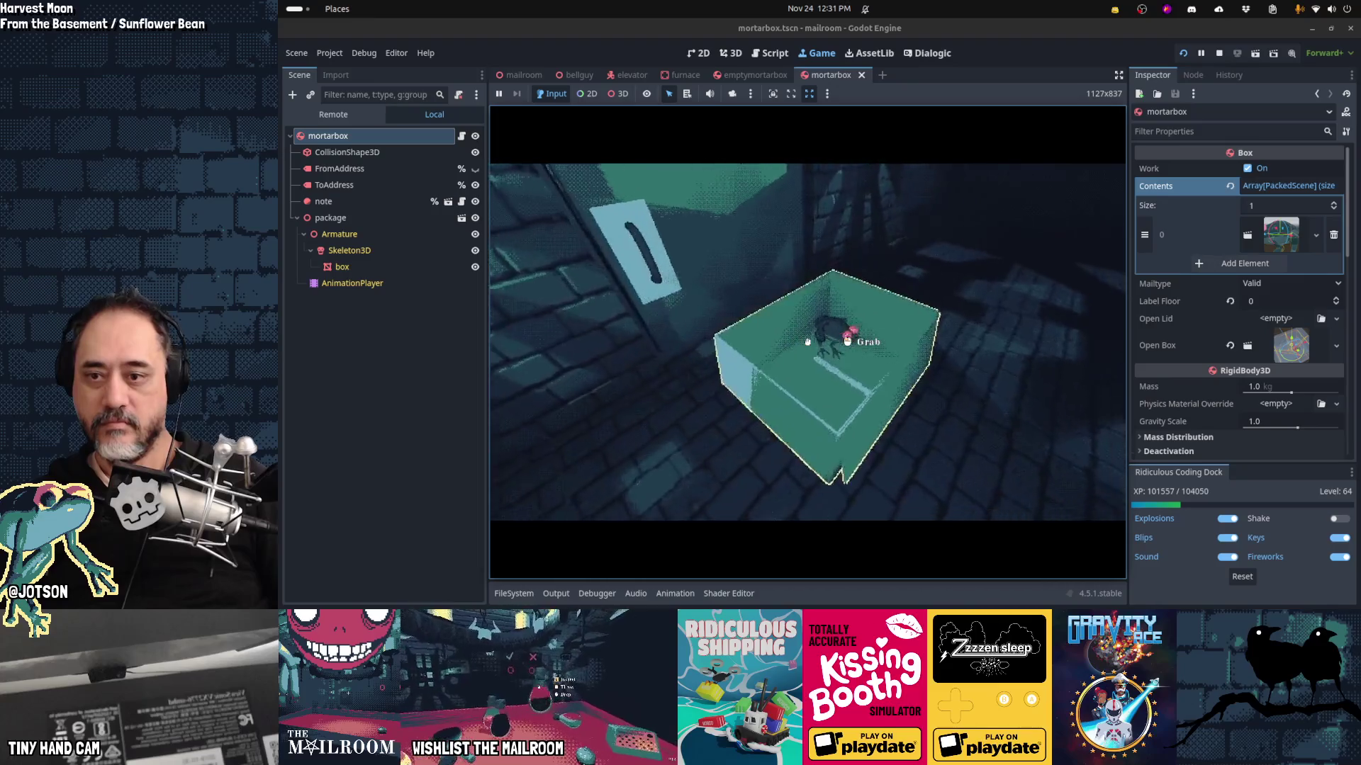
# Step: Grab the frog, then pick up, throw, re-grab and drop the box before stopping the game
pyautogui.click(807, 342)
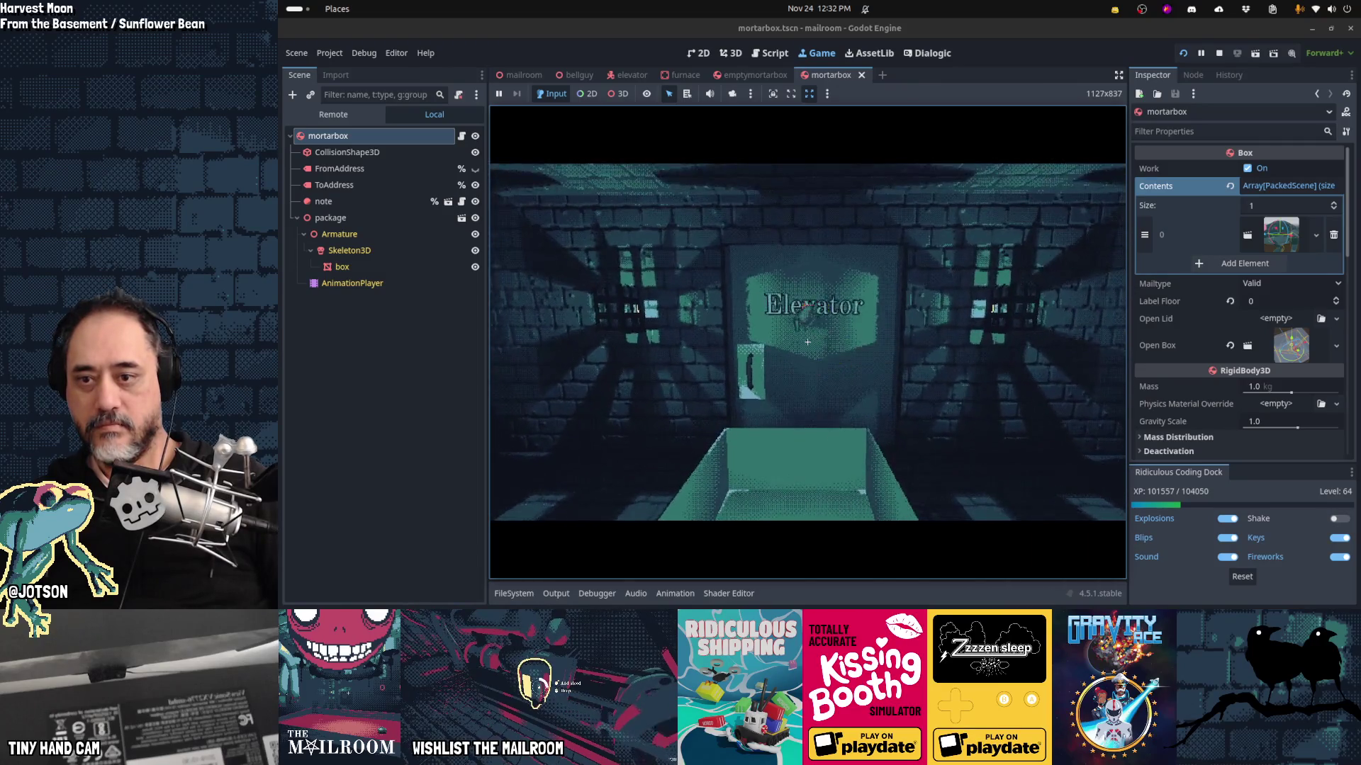
pyautogui.click(808, 343)
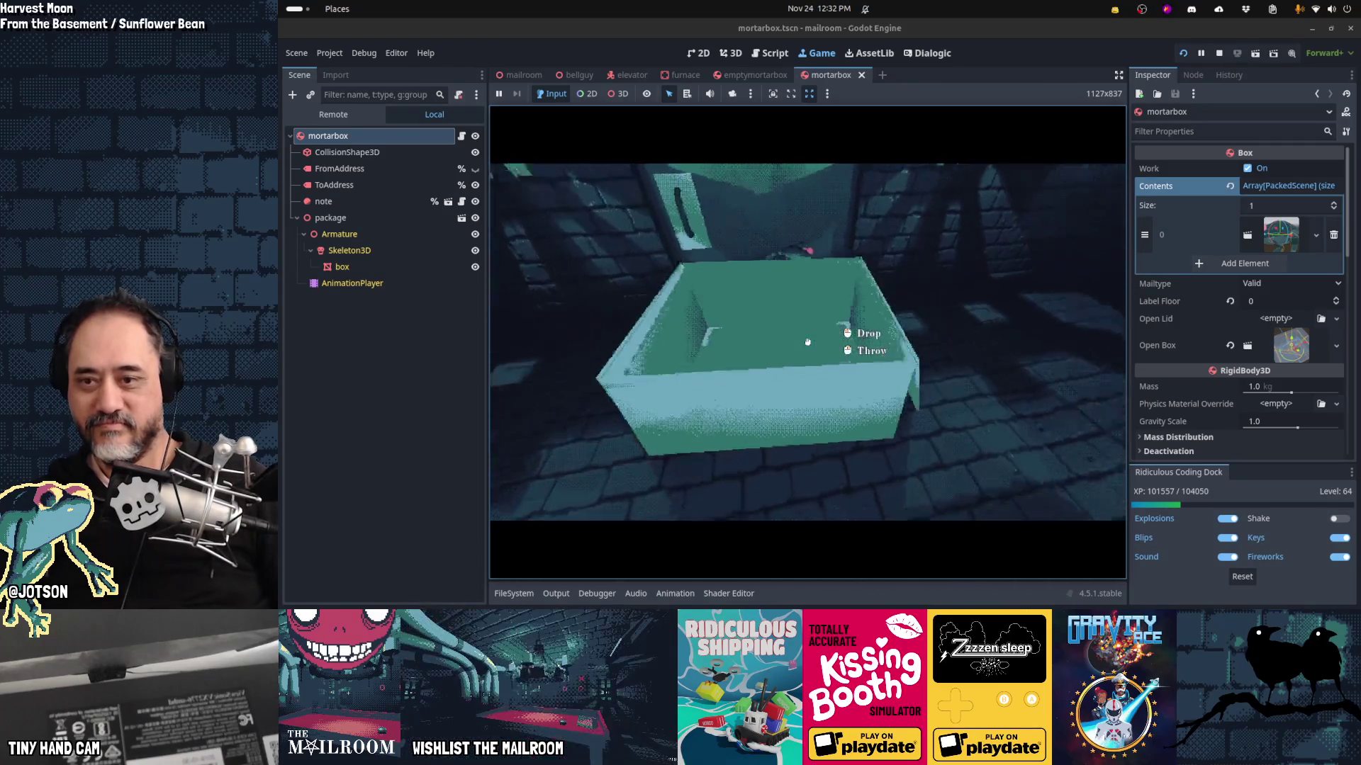
pyautogui.rightClick(807, 342)
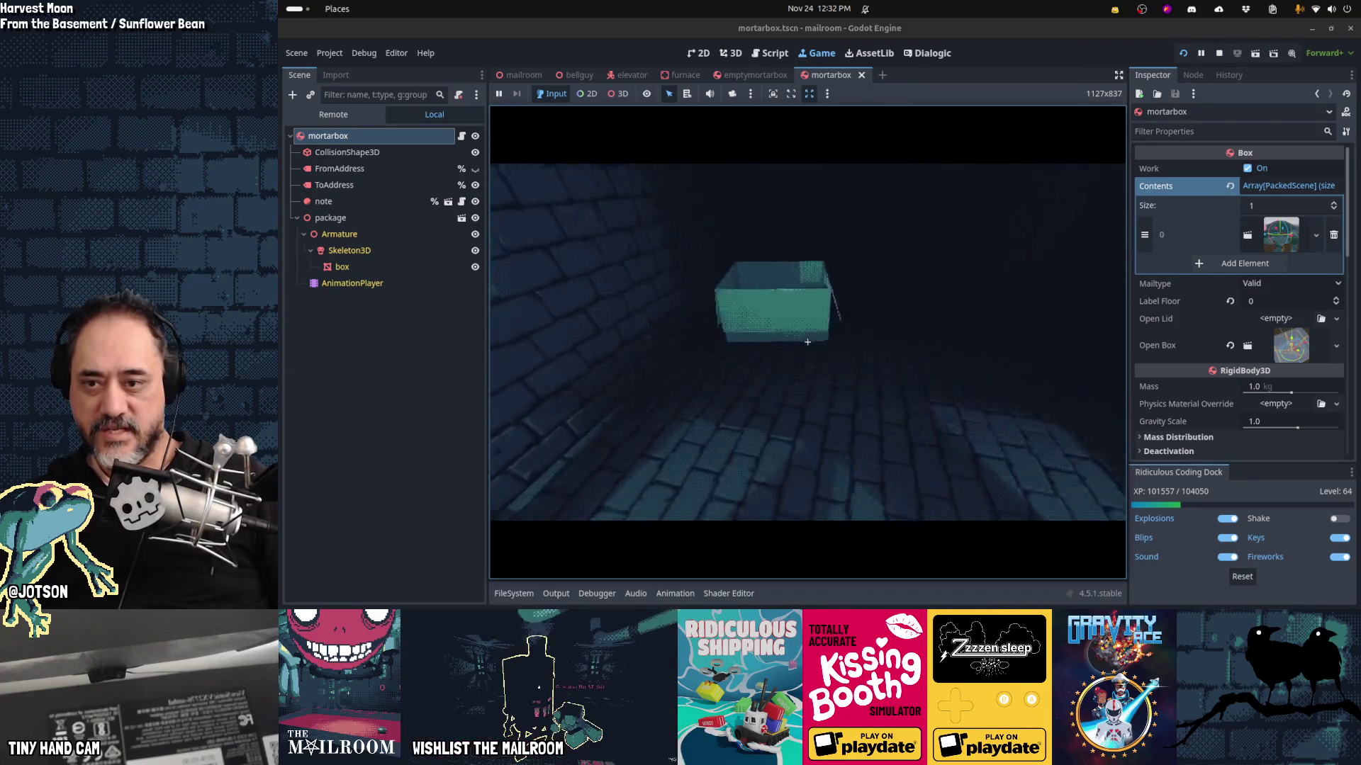
pyautogui.click(808, 342)
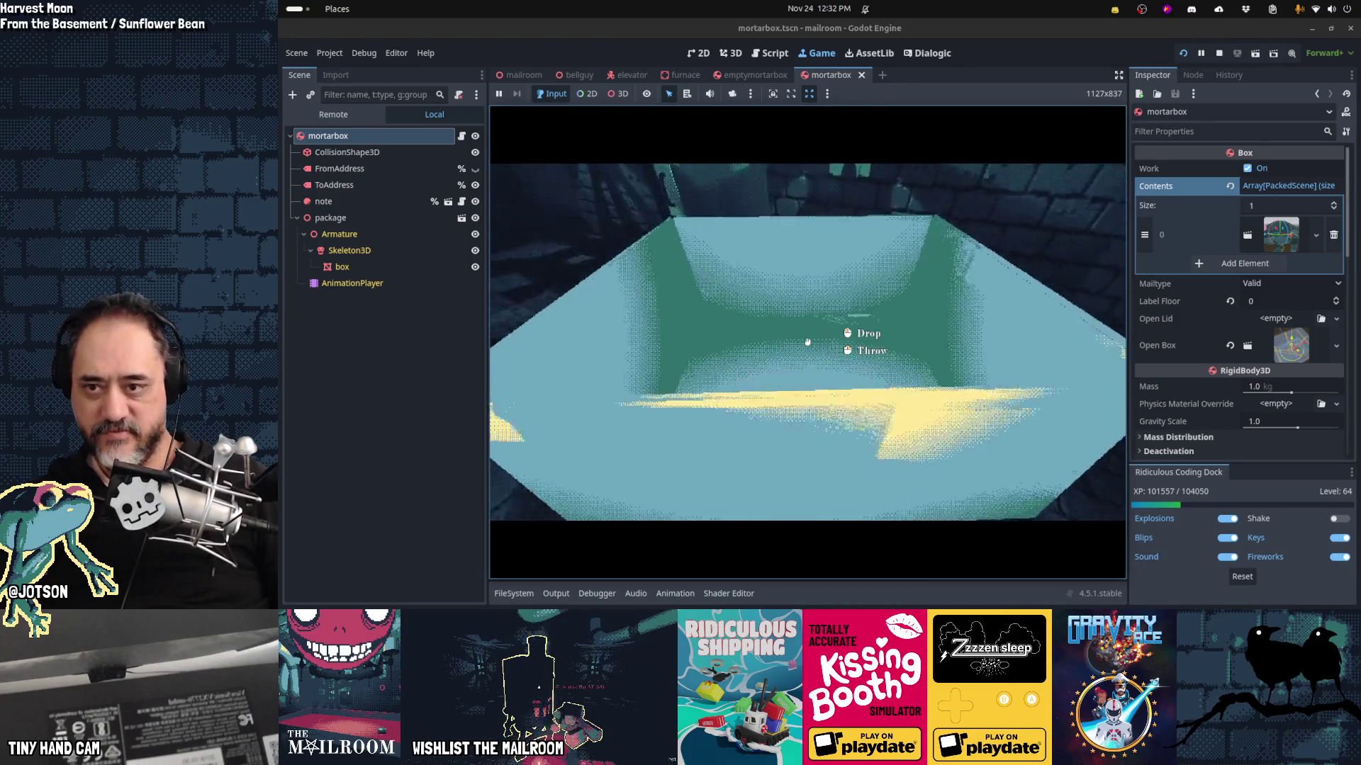
pyautogui.click(807, 342)
pyautogui.press('F8')
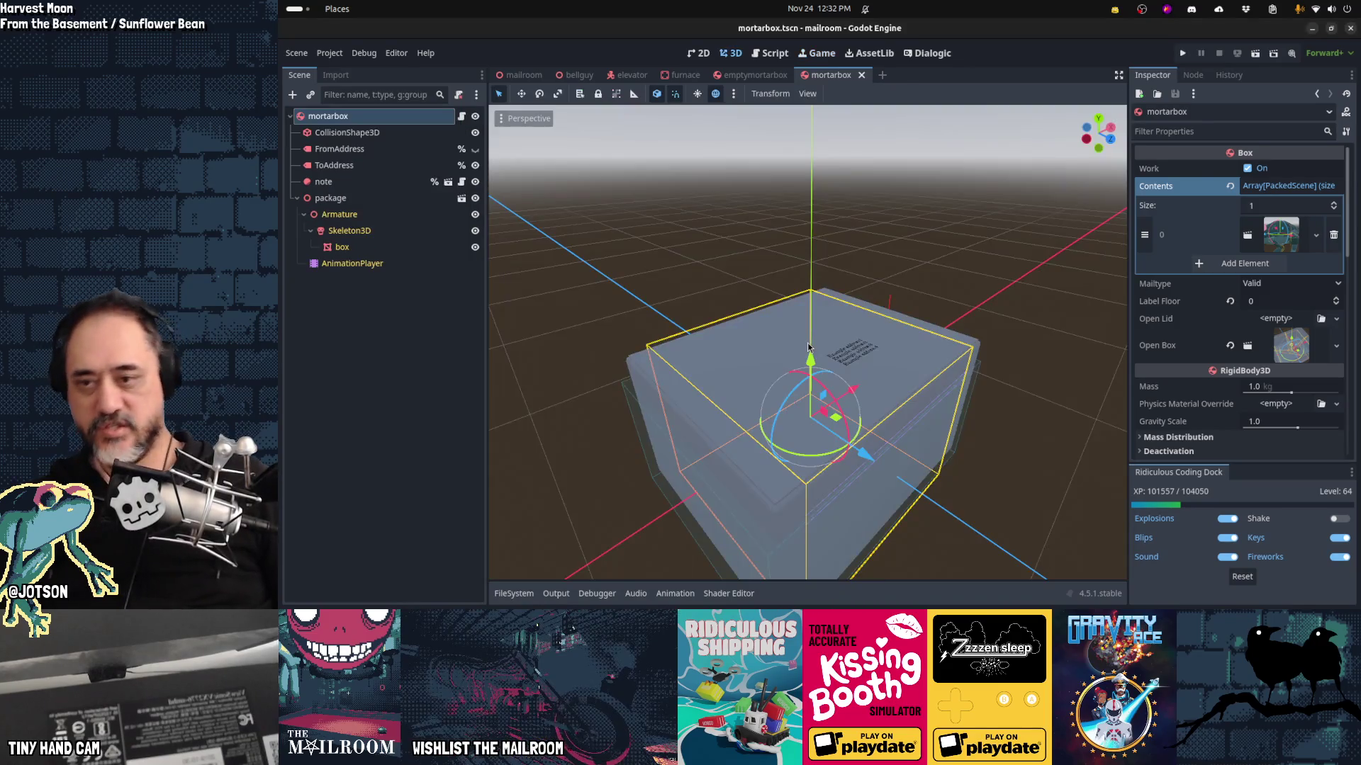
# Step: Switch from Godot to the Firefox window and open a new tab
pyautogui.hotkey('alt', 'Tab')
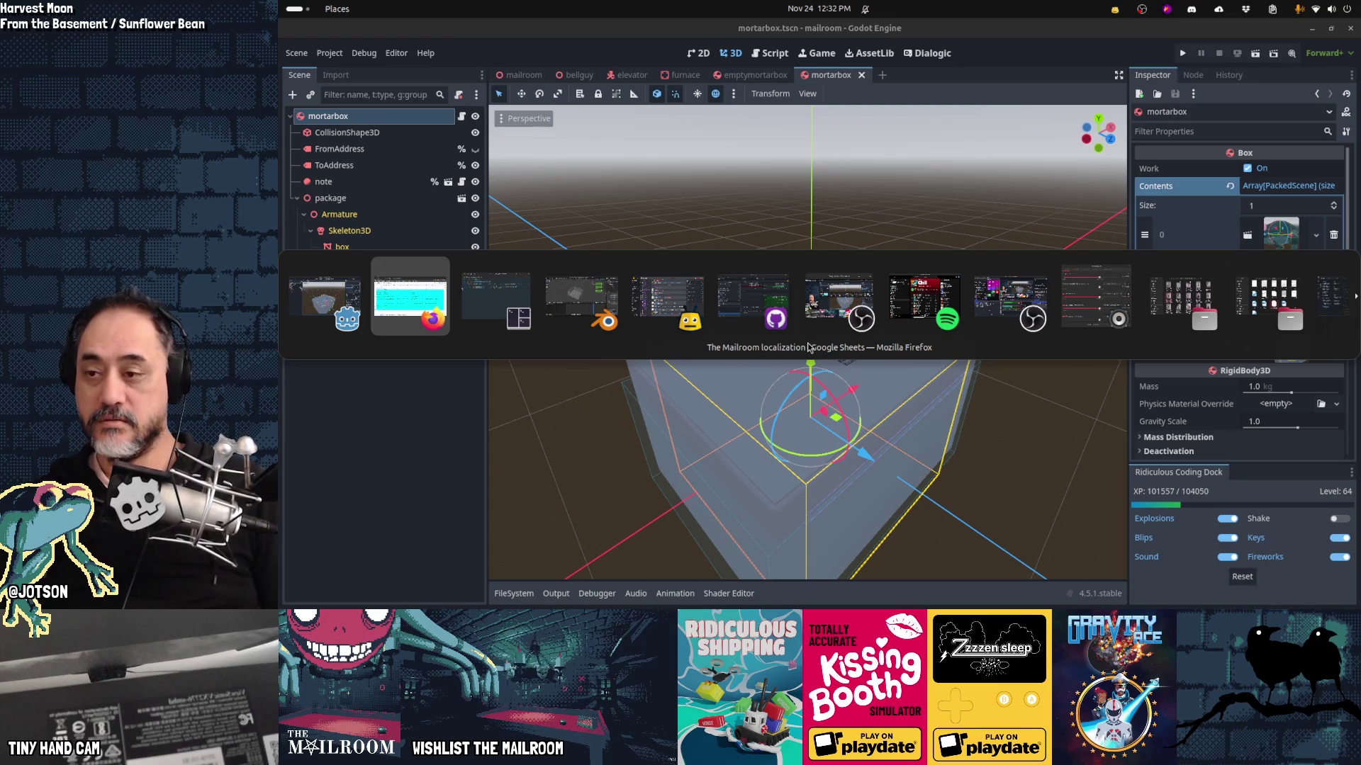
pyautogui.hotkey('alt', 'shift', 'Tab')
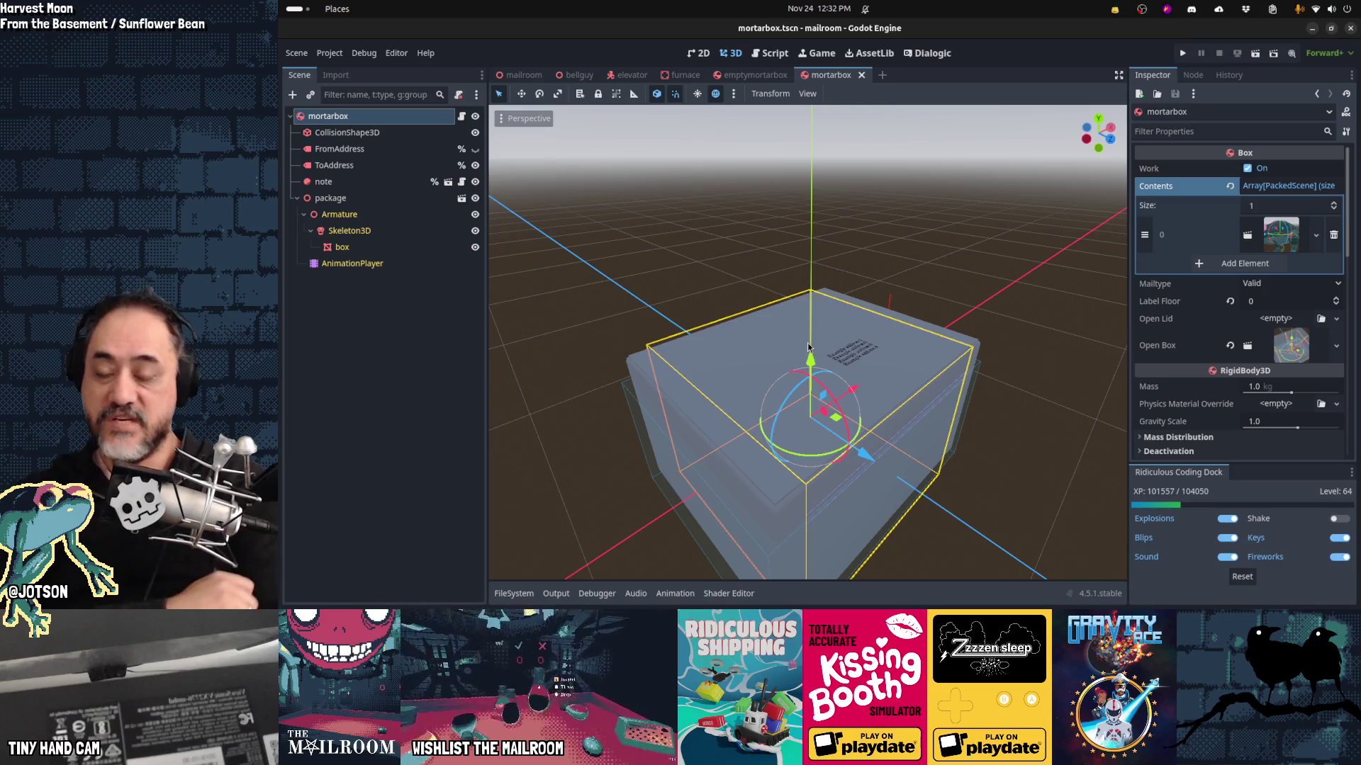
pyautogui.hotkey('alt', 'Tab')
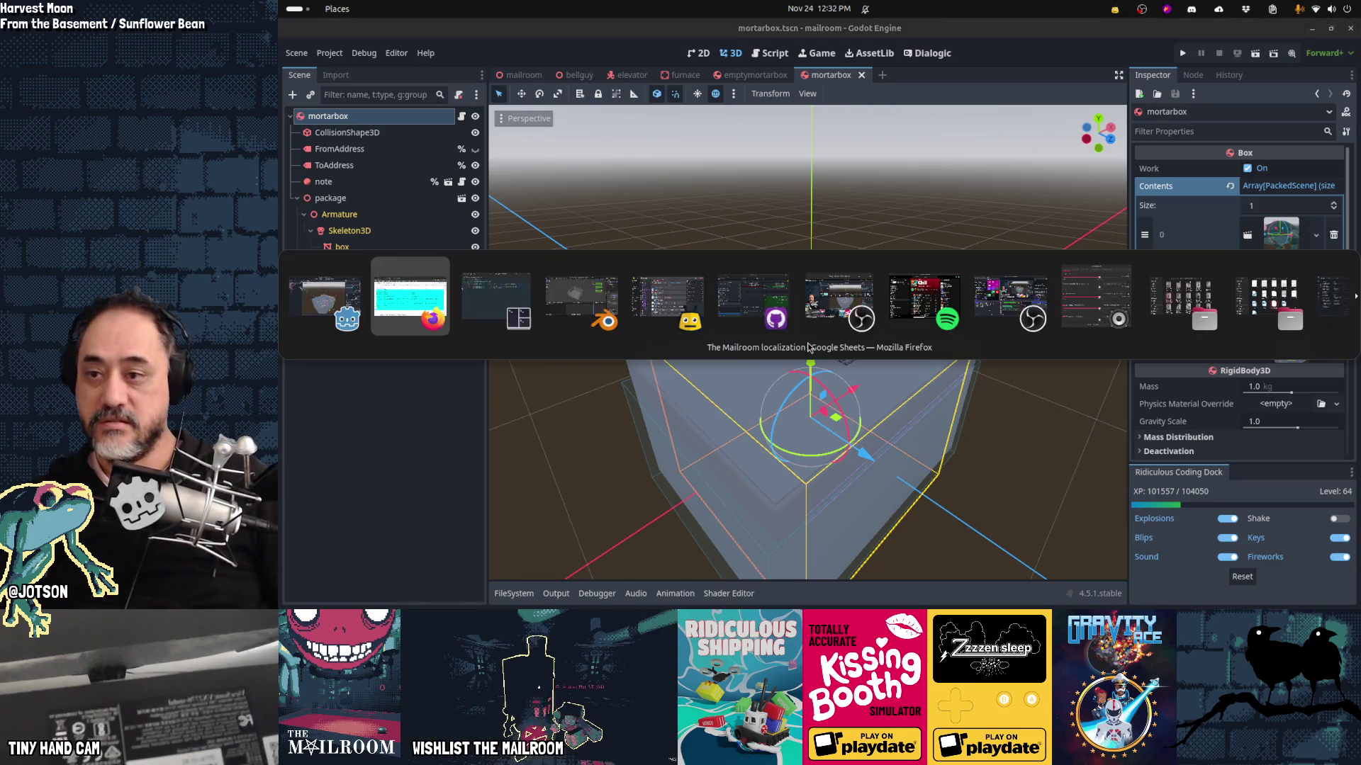
pyautogui.press('Tab')
pyautogui.press('Tab')
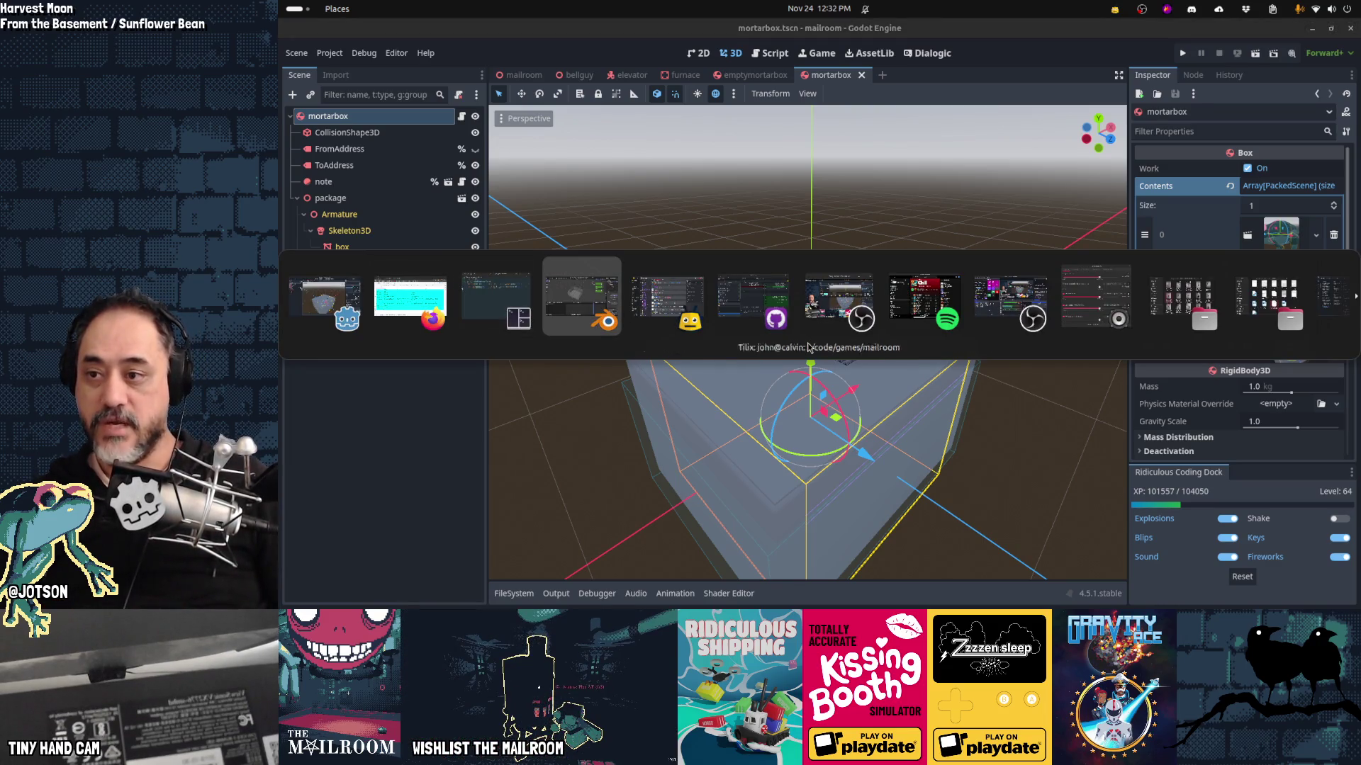
pyautogui.hotkey('shift', 'Tab')
pyautogui.hotkey('shift', 'Tab')
pyautogui.hotkey('ctrl', 't')
# Step: Search Google images for 'crate', then bring the Blender package.blend window forward
pyautogui.write('crate')
pyautogui.press('Return')
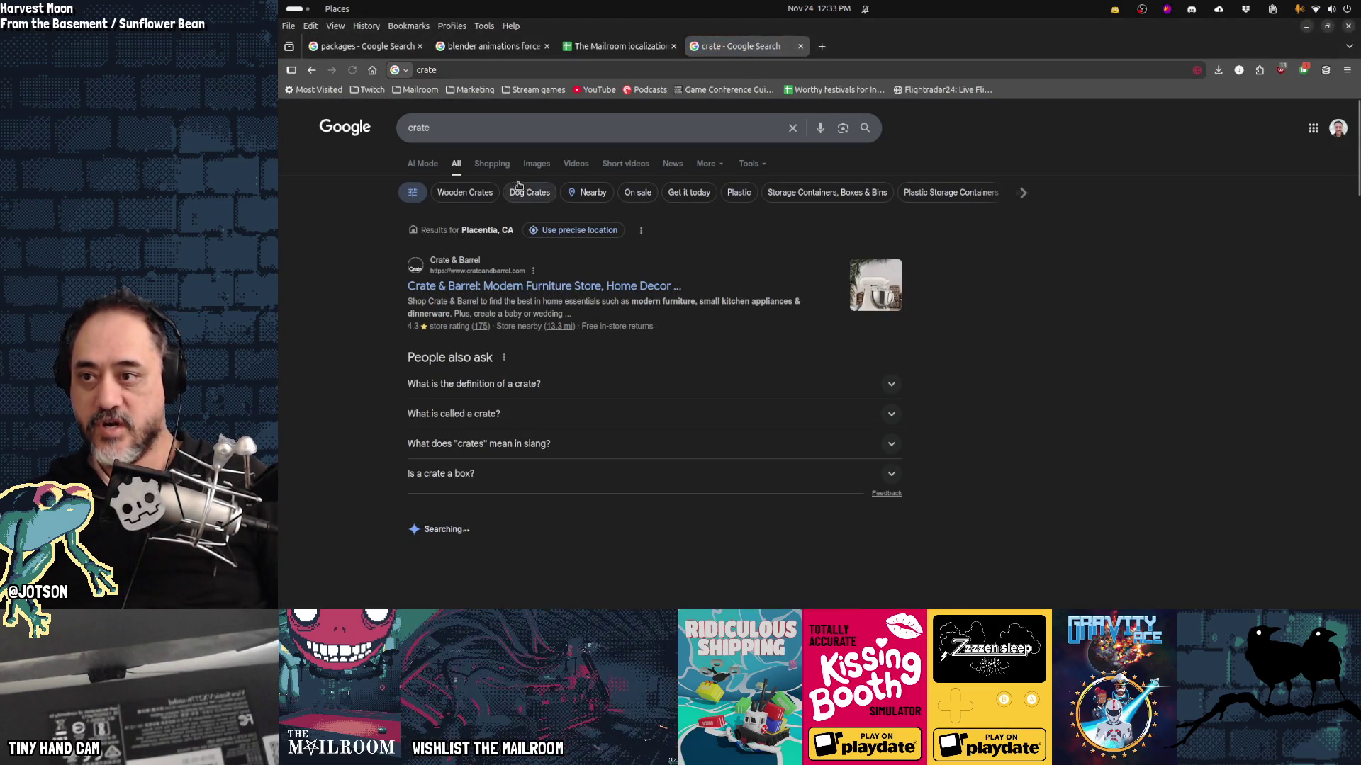
pyautogui.click(533, 164)
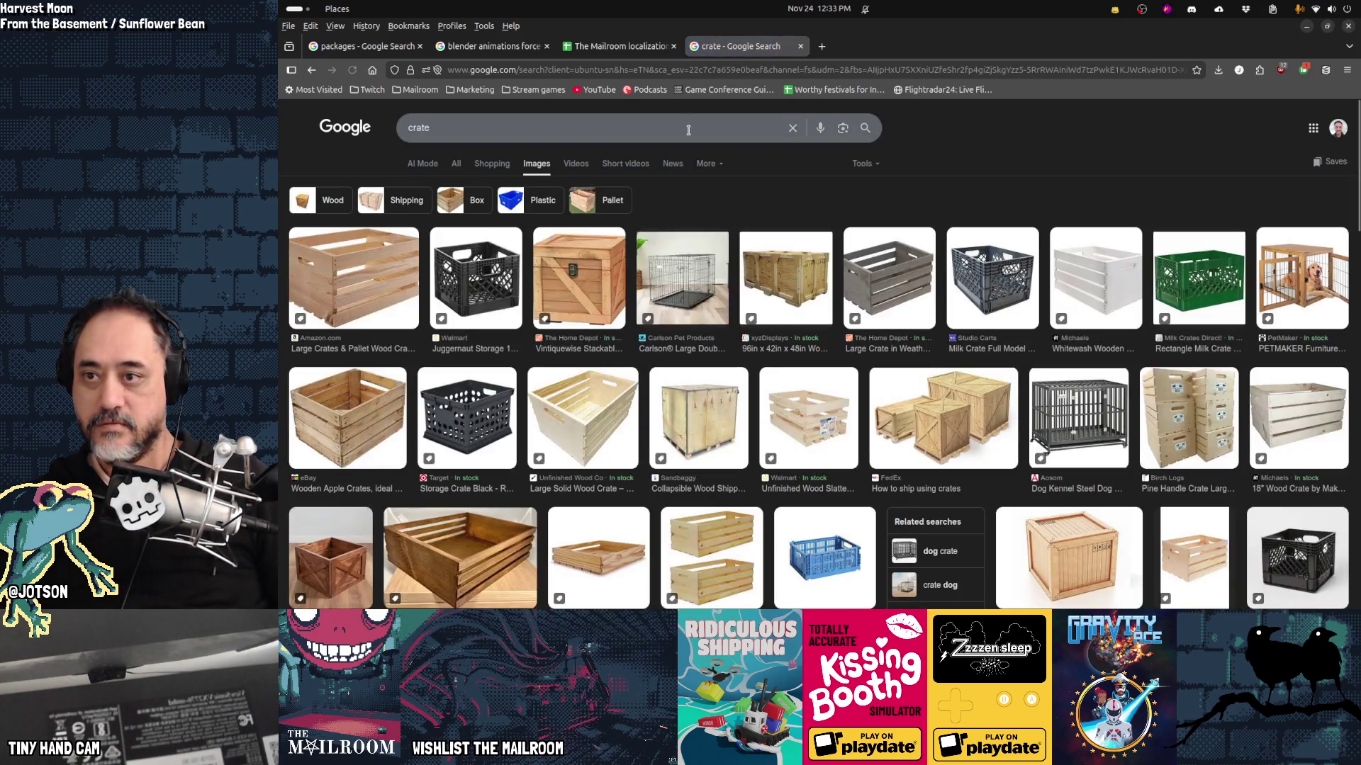
pyautogui.click(686, 128)
pyautogui.press('Escape')
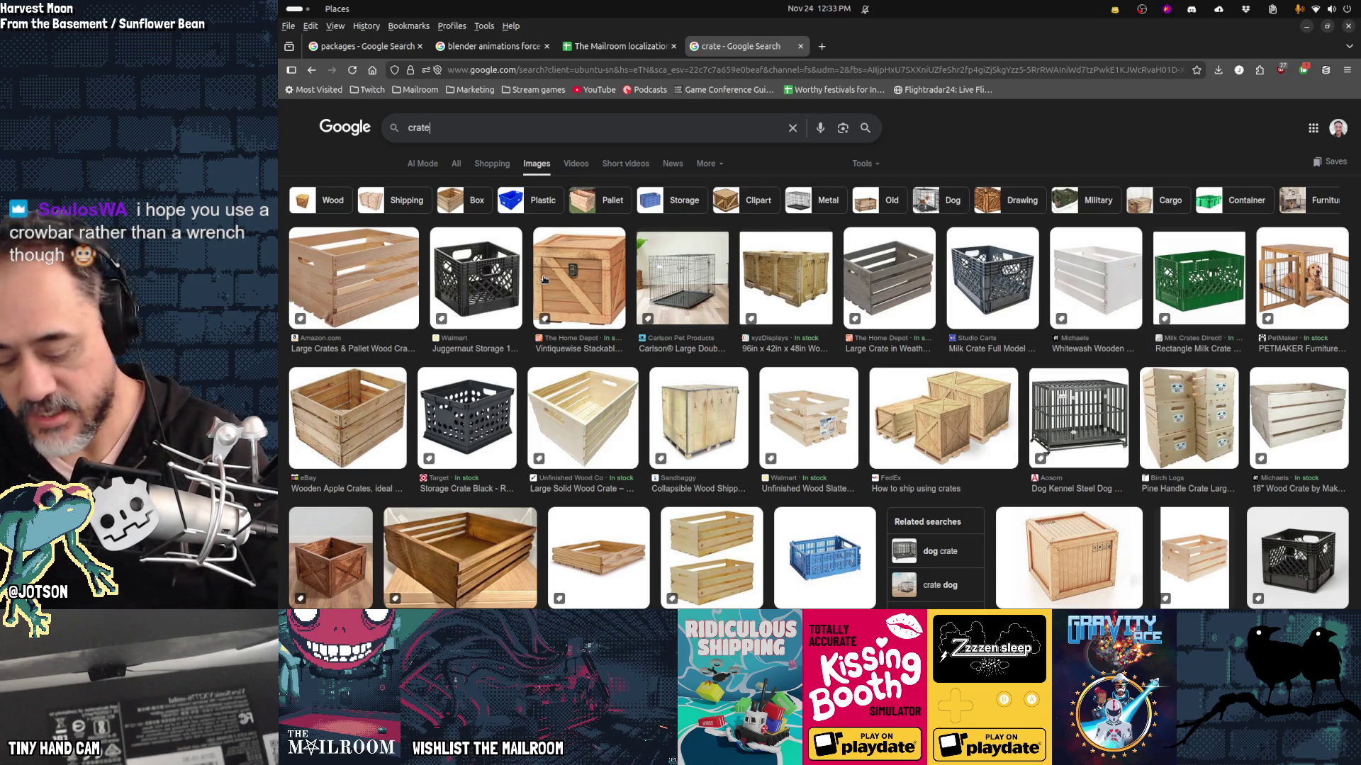
pyautogui.hotkey('alt', 'Tab')
pyautogui.hotkey('alt', 'Tab')
pyautogui.hotkey('alt', 'Tab')
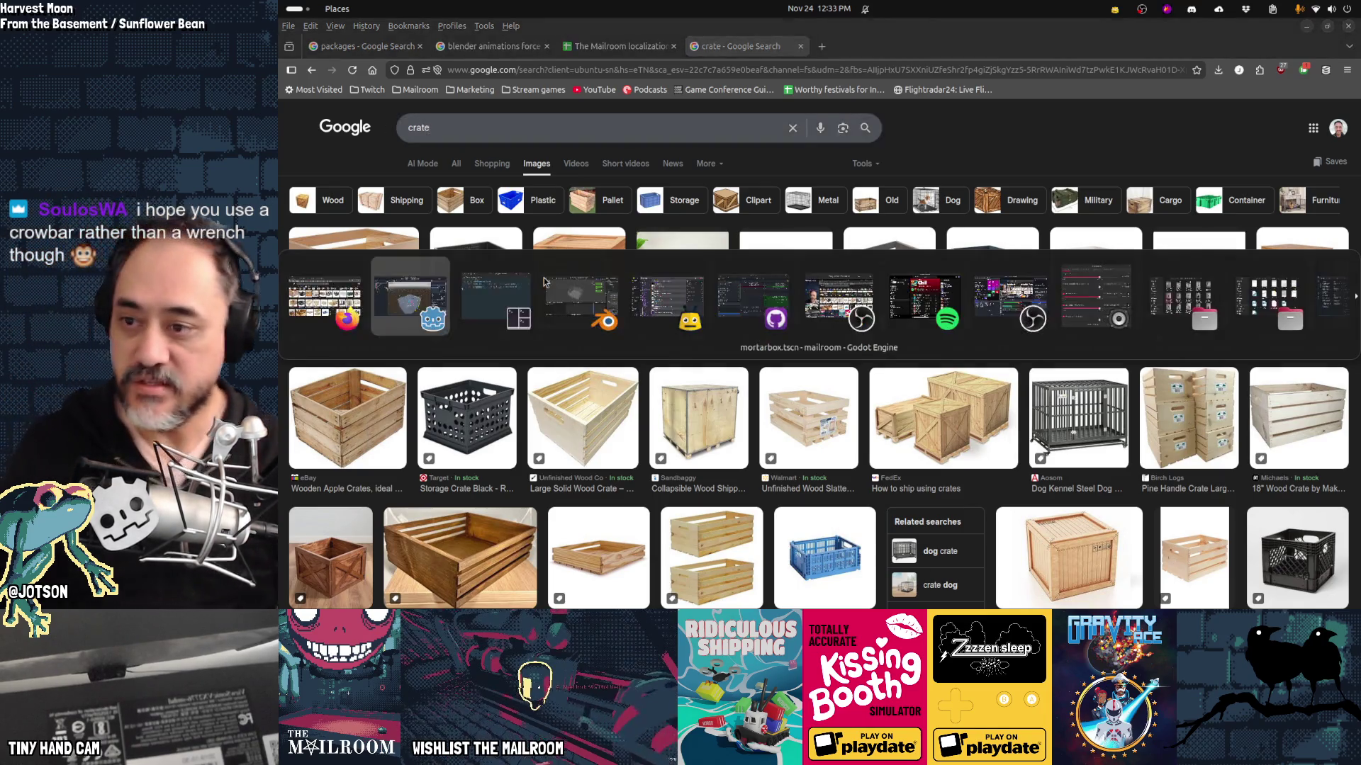
pyautogui.click(551, 294)
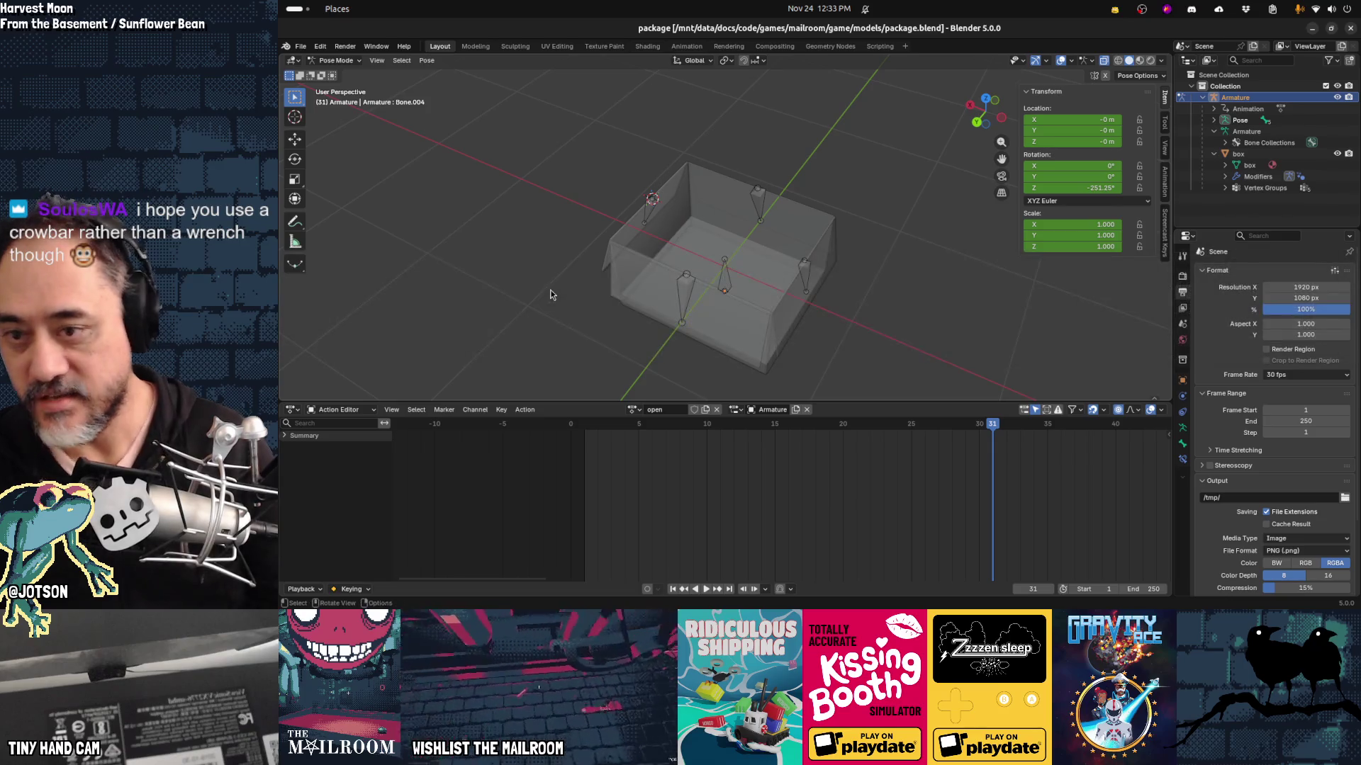
# Step: Orbit to view the package box from the side, then switch to the Obsidian Gamedev TODO board
pyautogui.moveTo(670, 345)
pyautogui.mouseDown()
pyautogui.moveTo(708, 319)
pyautogui.moveTo(659, 290)
pyautogui.moveTo(634, 298)
pyautogui.moveTo(778, 316)
pyautogui.moveTo(857, 290)
pyautogui.moveTo(826, 312)
pyautogui.moveTo(760, 313)
pyautogui.mouseUp()
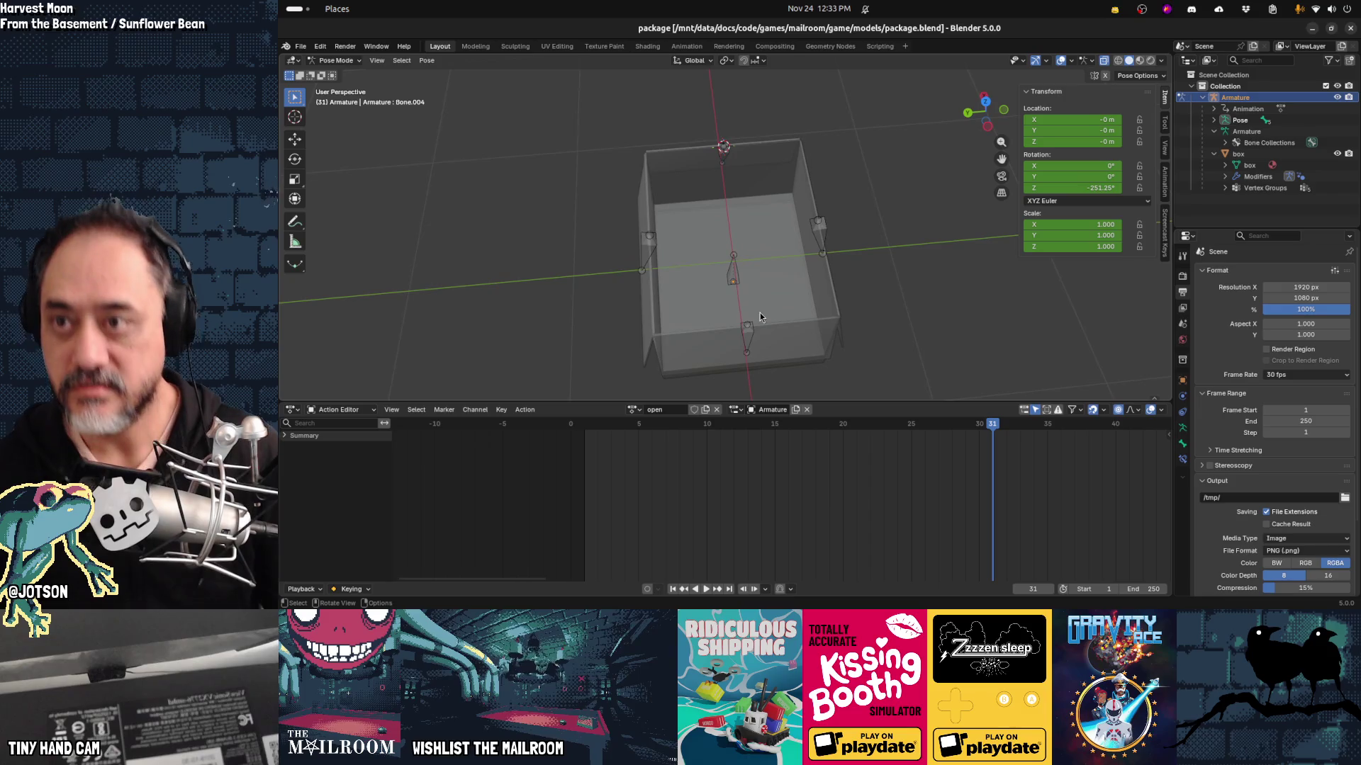
pyautogui.hotkey('alt', 'Tab')
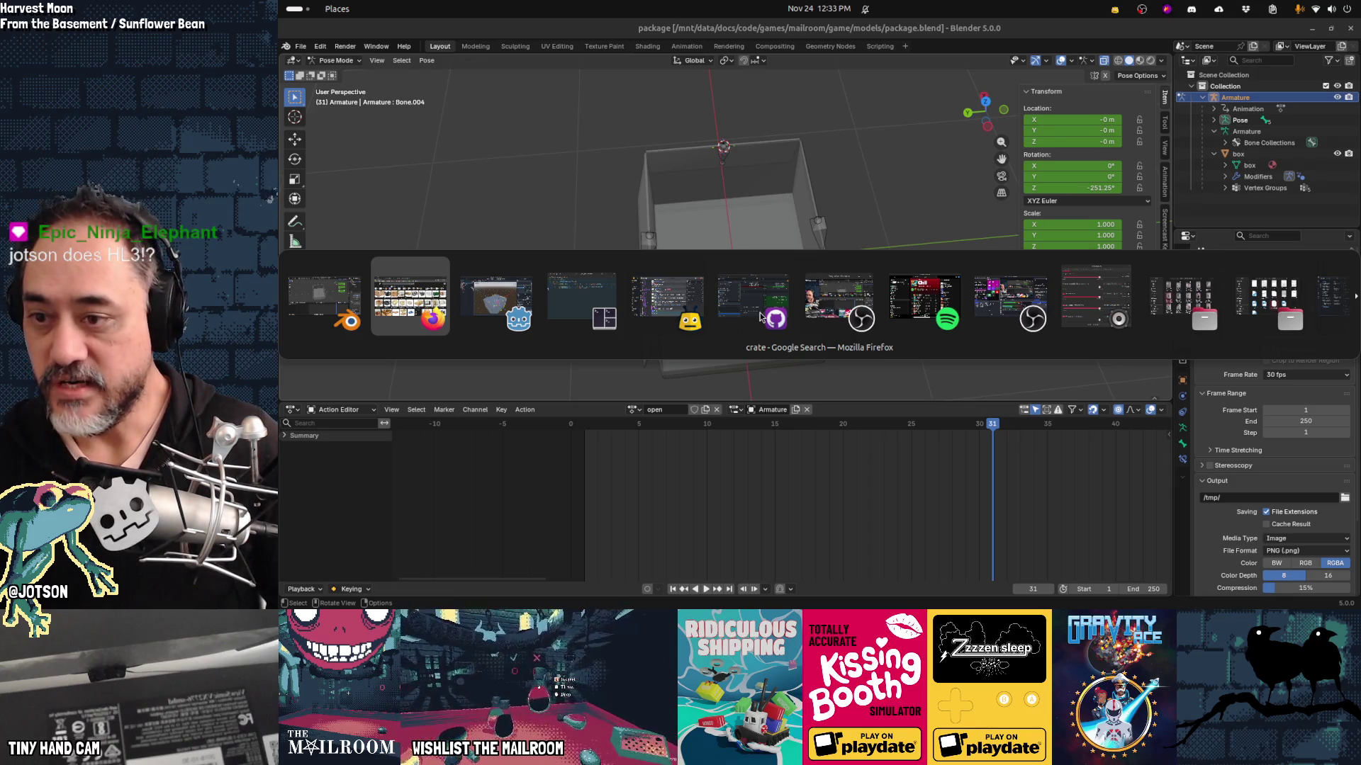
pyautogui.press('Tab')
pyautogui.press('Tab')
pyautogui.press('Tab')
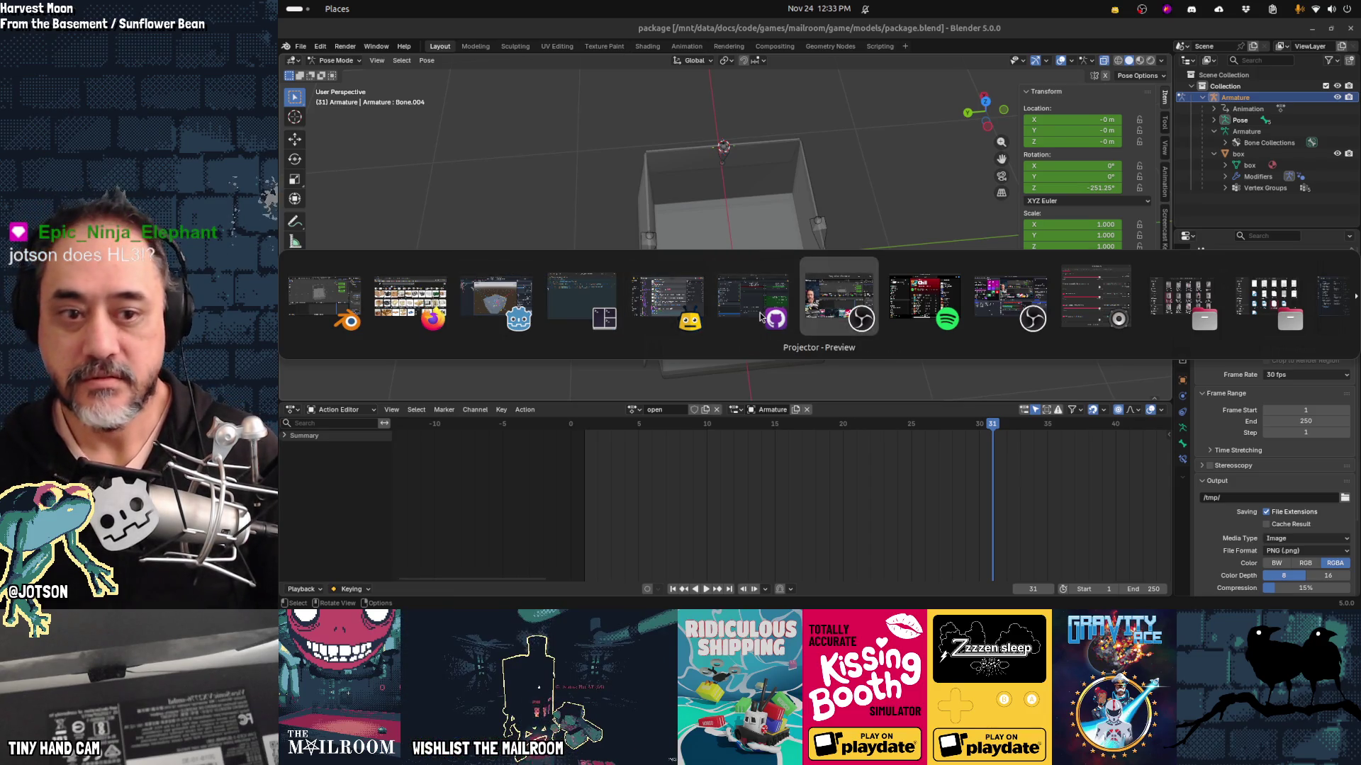
pyautogui.press('Escape')
pyautogui.click(475, 588)
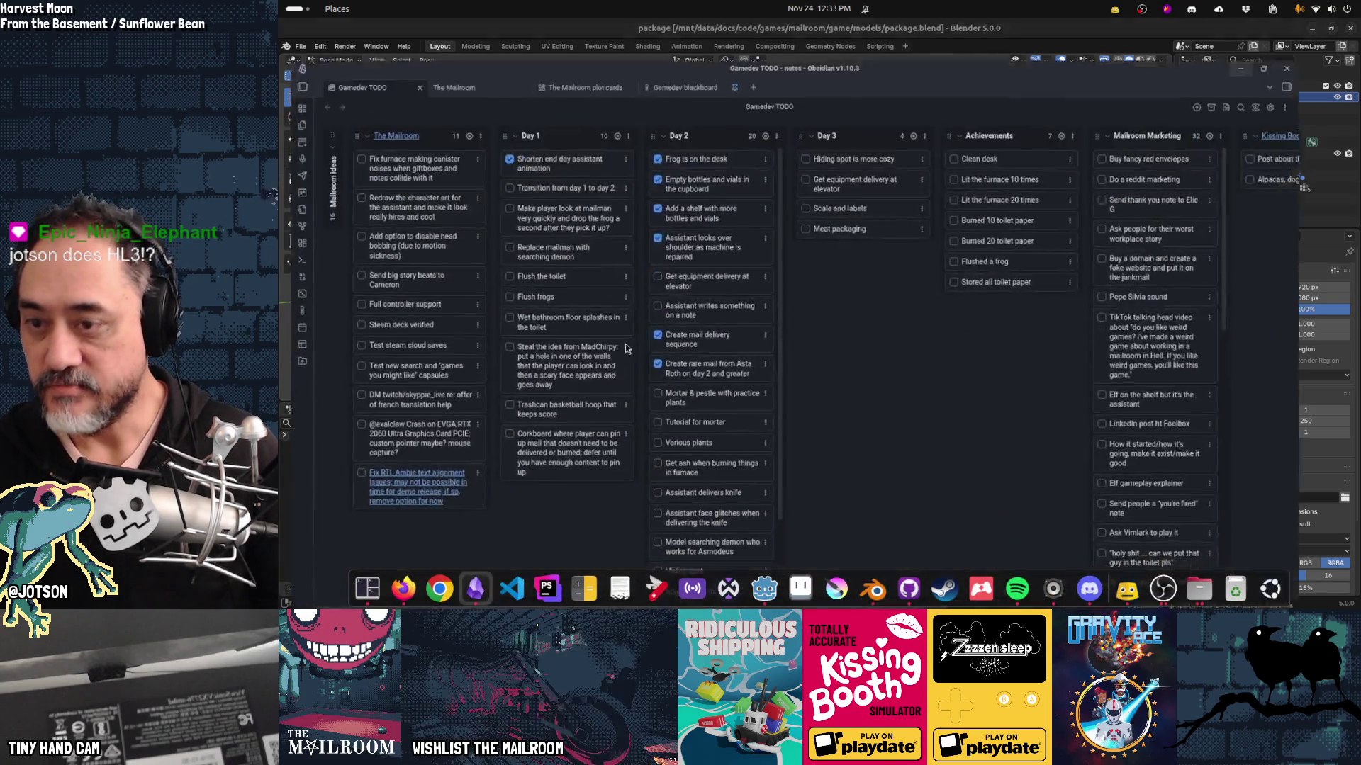
# Step: Add a 'Crate and crowbar' card to Day 2, placed below 'Assistant looks over shoulder'
pyautogui.click(788, 100)
pyautogui.write('Crate and cro')
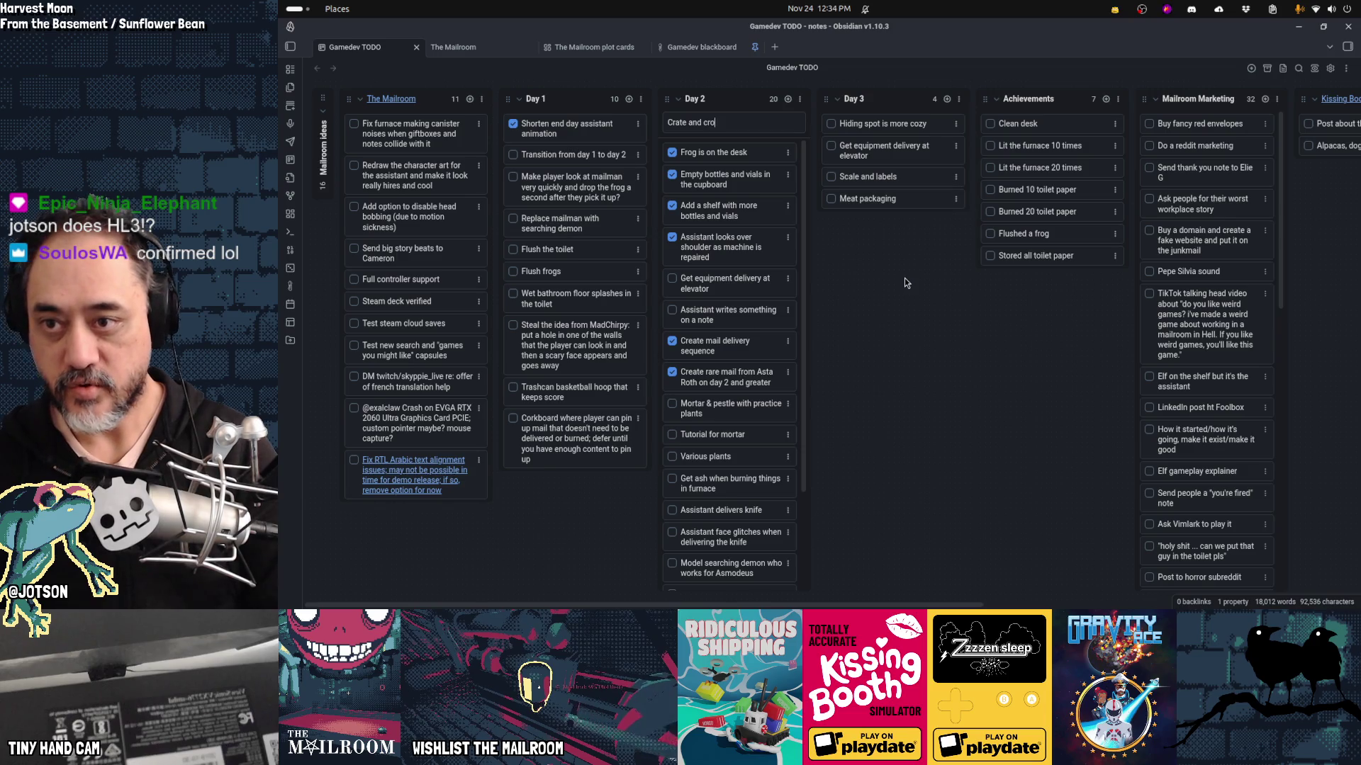
pyautogui.write('wbar')
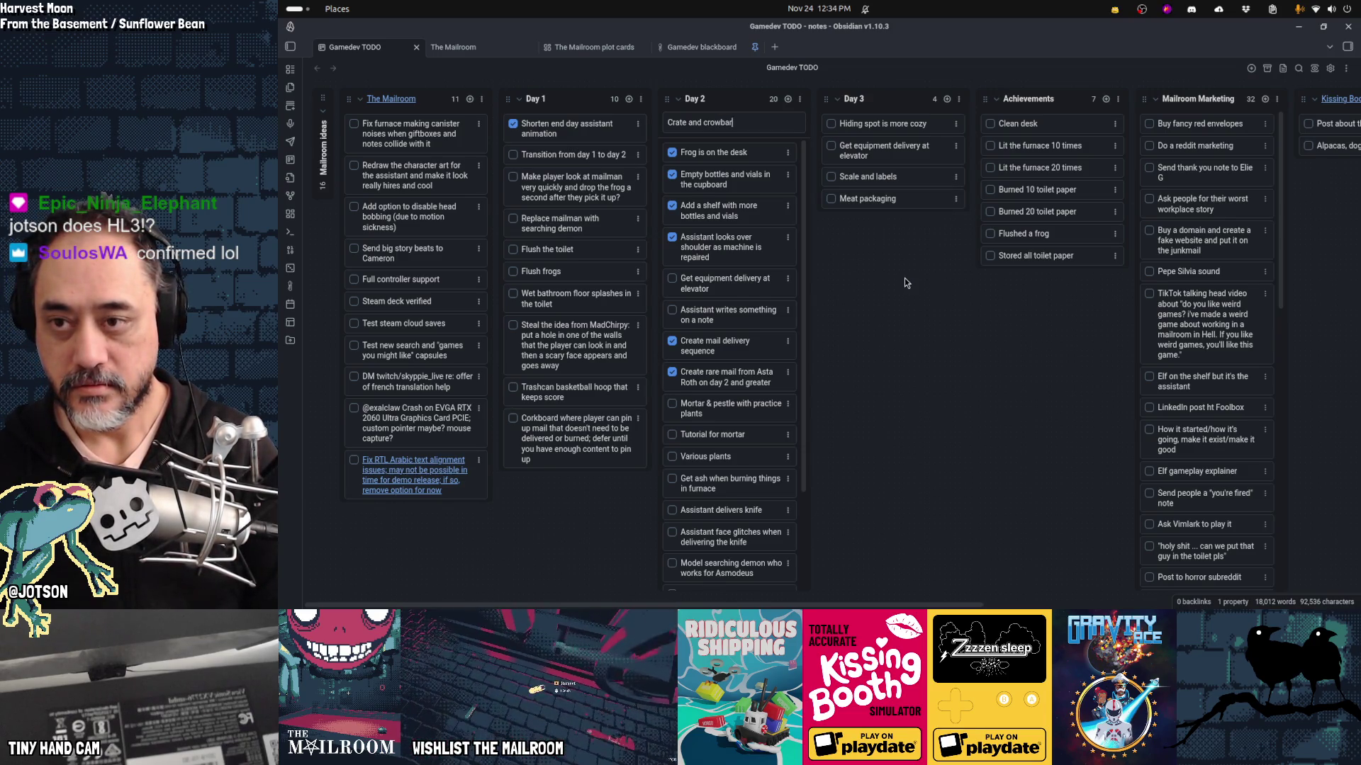
pyautogui.press('Return')
pyautogui.press('Escape')
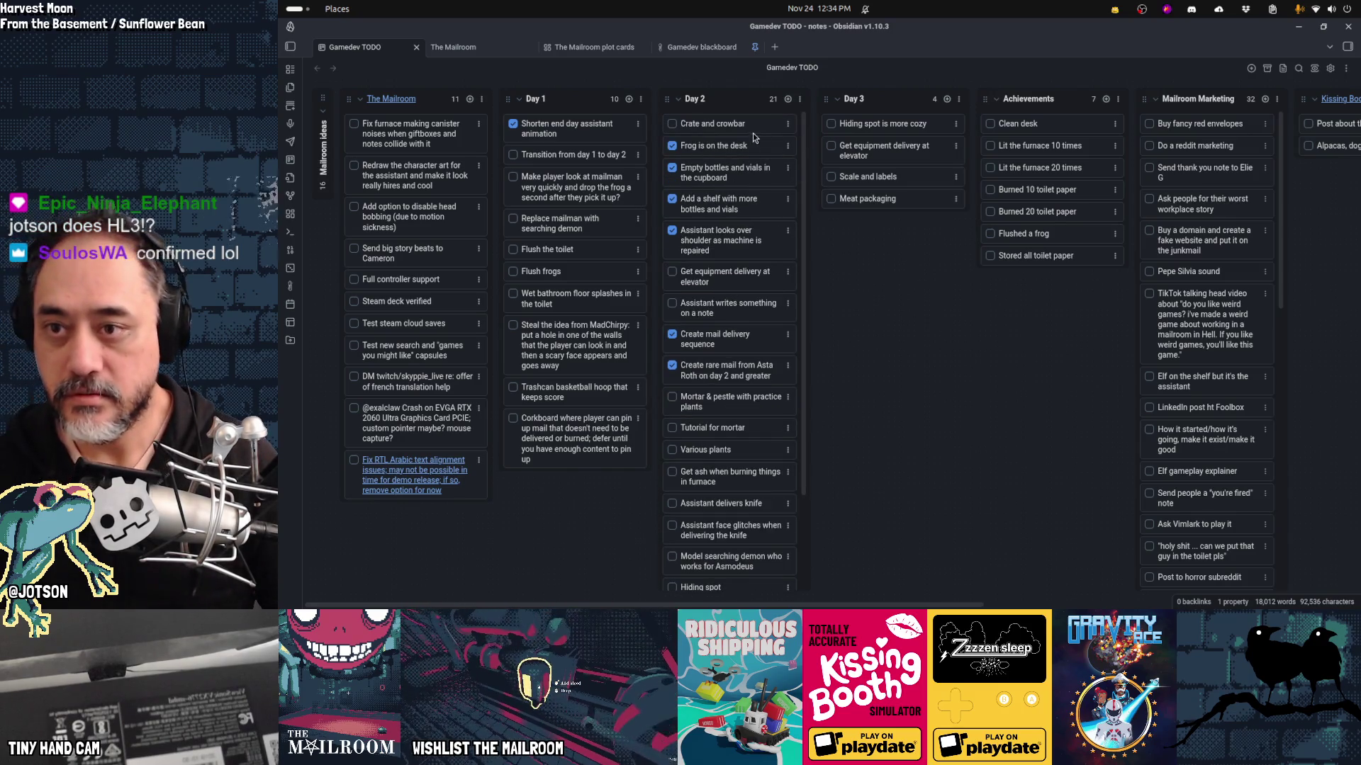
pyautogui.moveTo(741, 131); pyautogui.dragTo(755, 244)
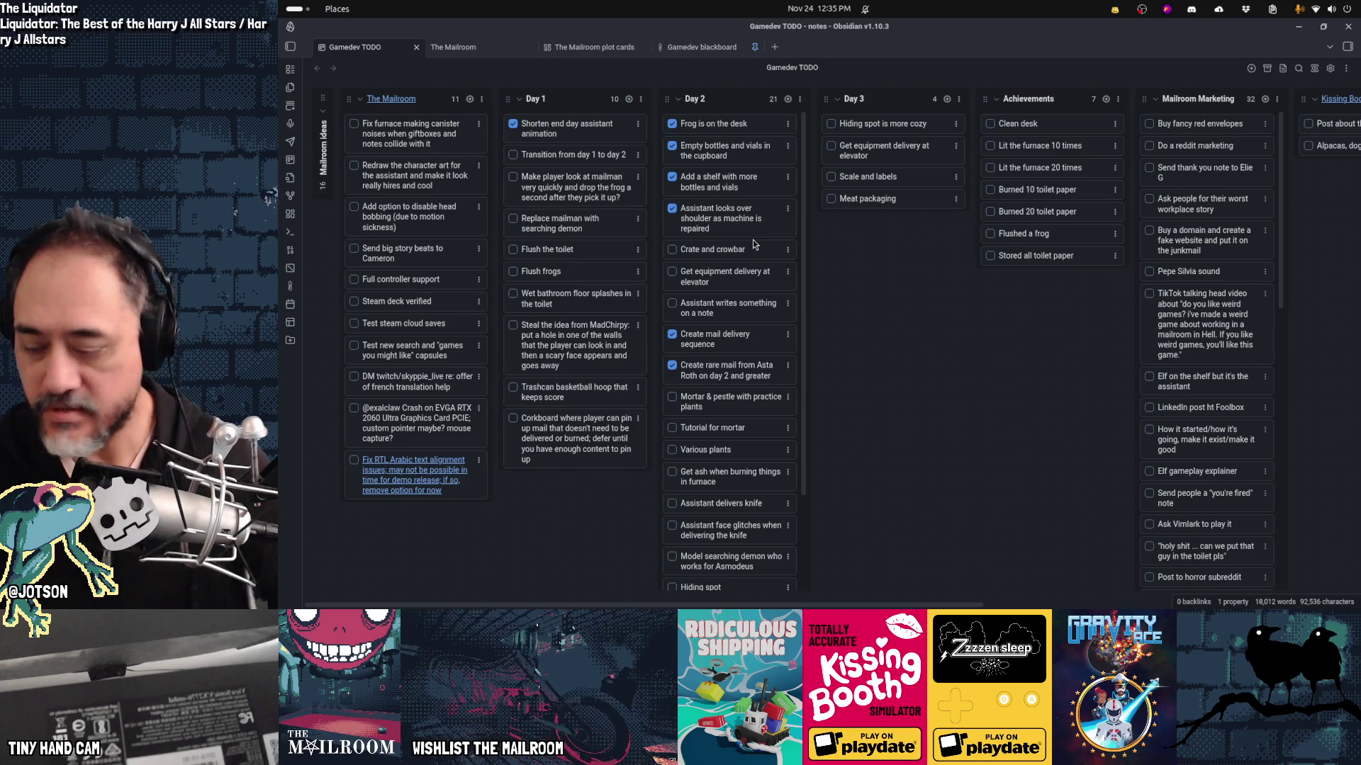
pyautogui.moveTo(982, 604)
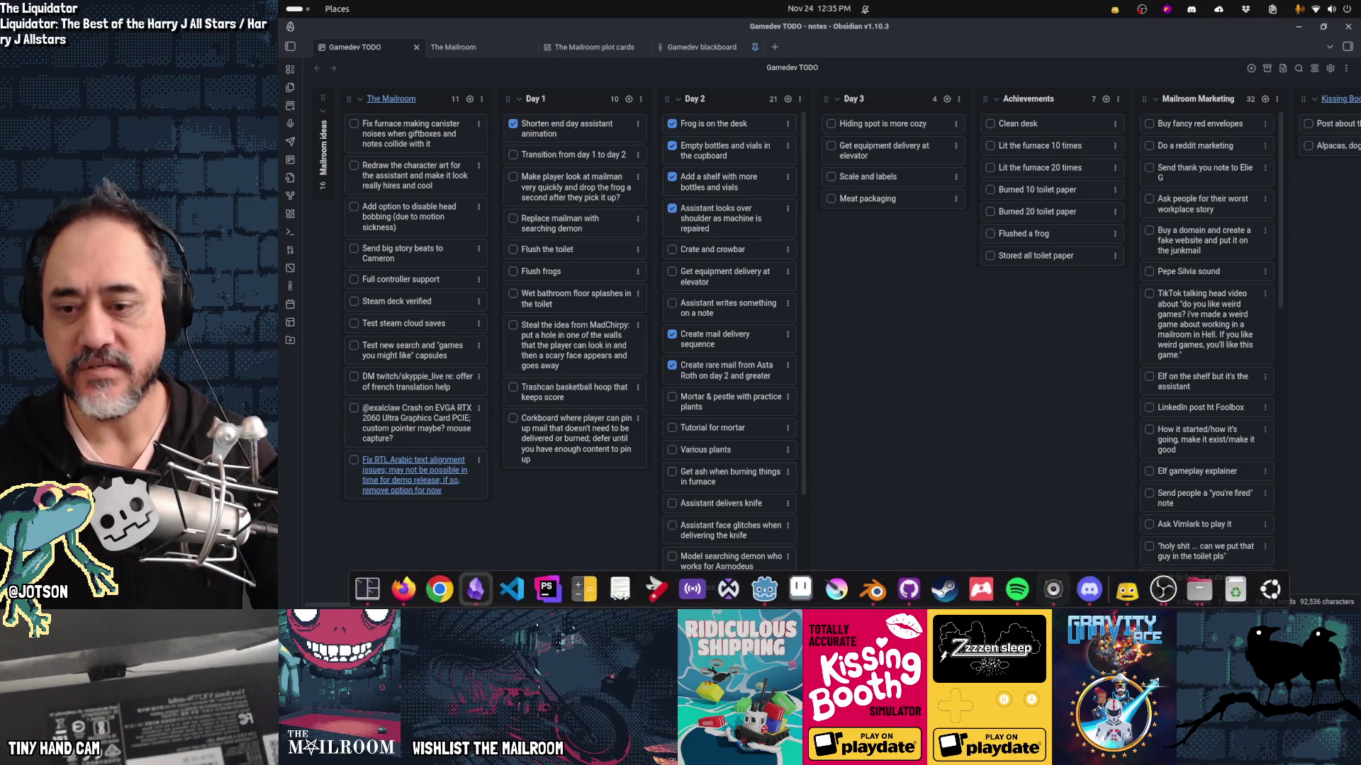
# Step: Return to Firefox's crate image results and open a blank new tab
pyautogui.click(418, 591)
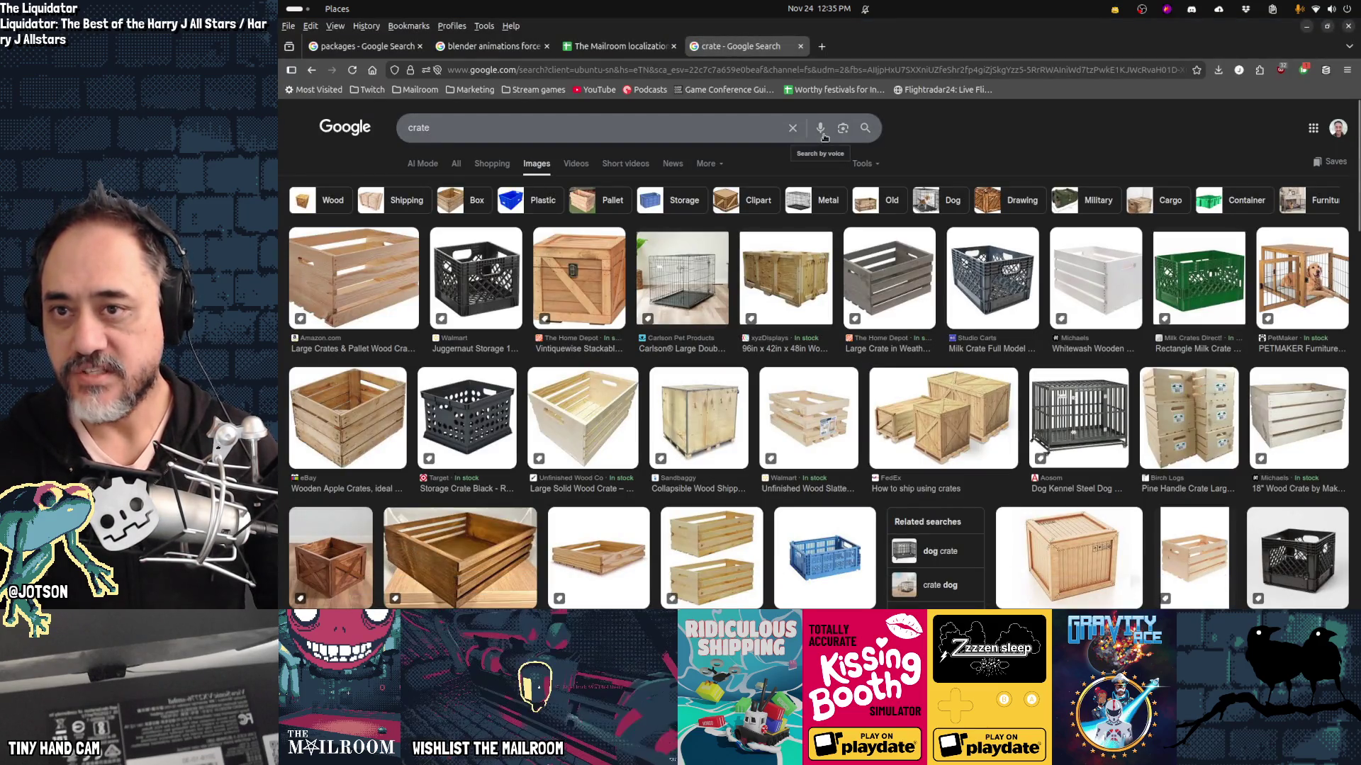
pyautogui.click(822, 46)
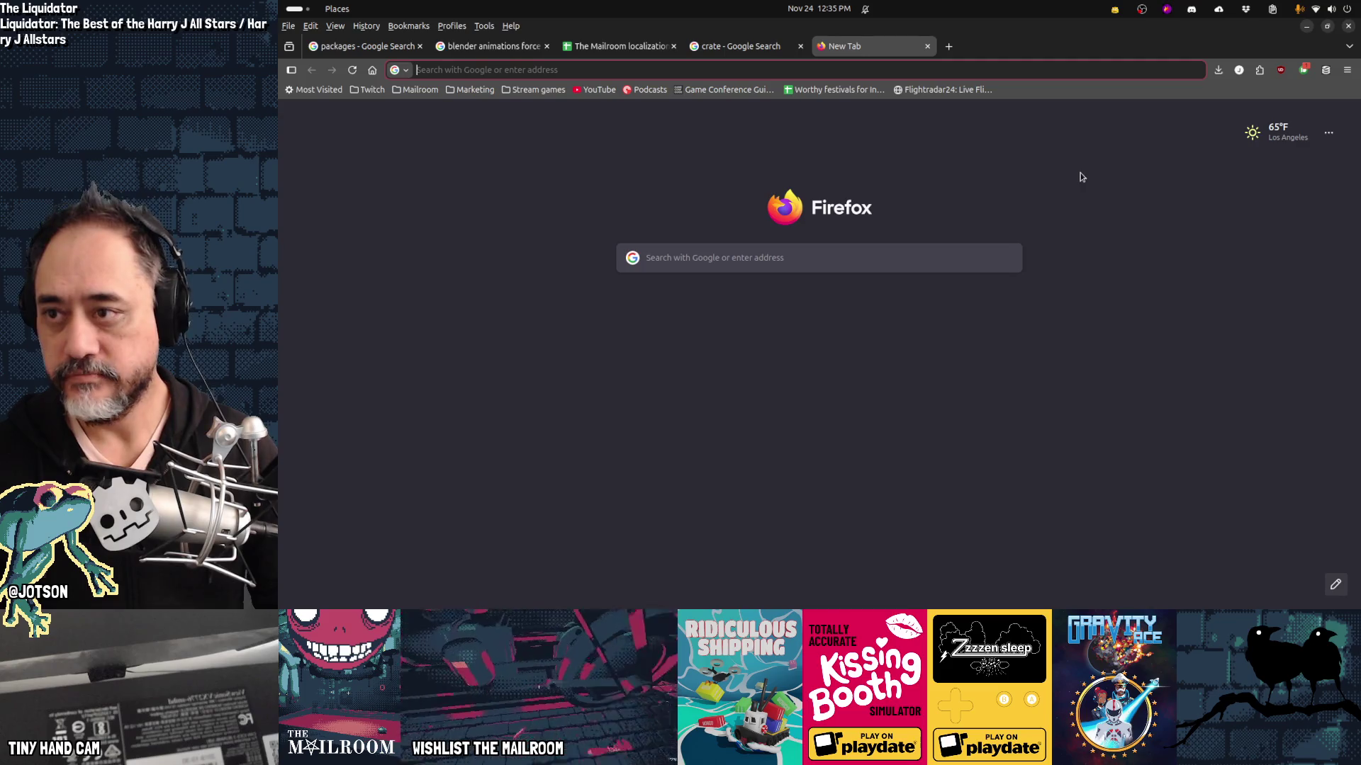